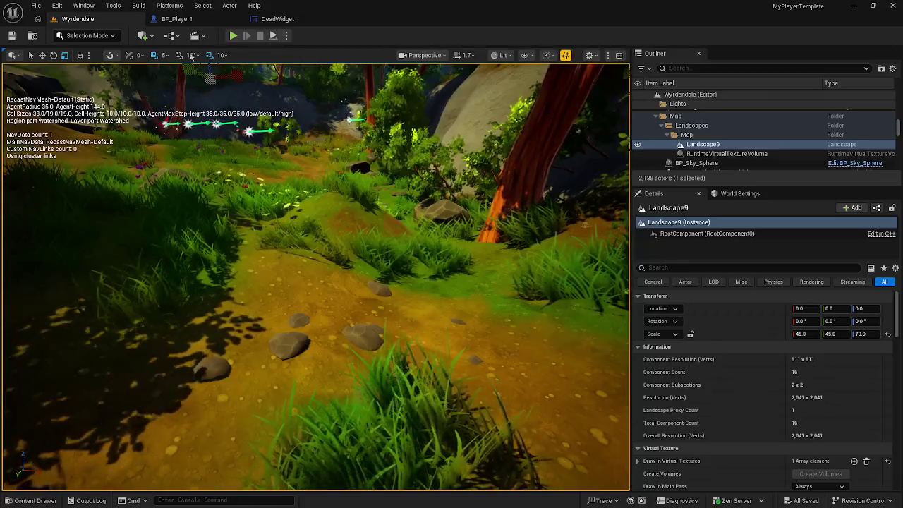
# Open BP_Player1's event graph and pan around the Branch, Create Dead Widget and Use Health nodes
pyautogui.click(205, 19)
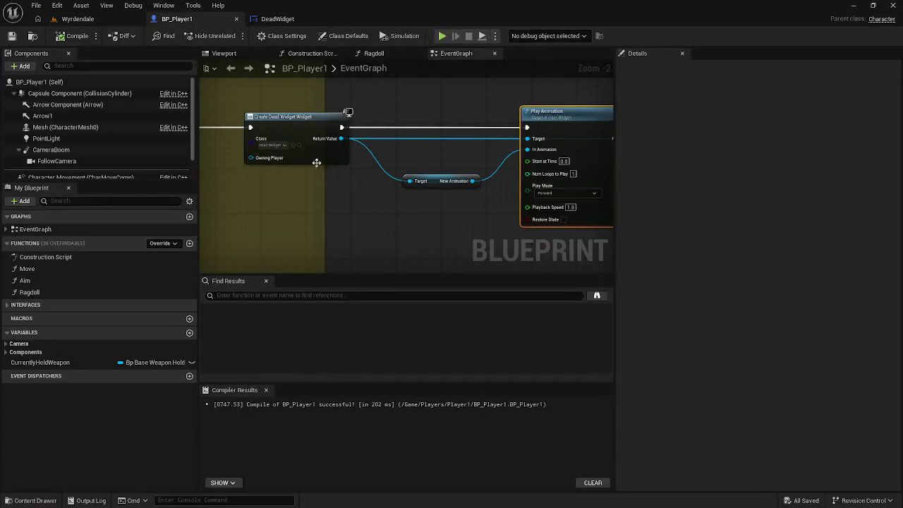
pyautogui.scroll(-1, 326, 221)
pyautogui.moveTo(326, 220); pyautogui.dragTo(724, 219)
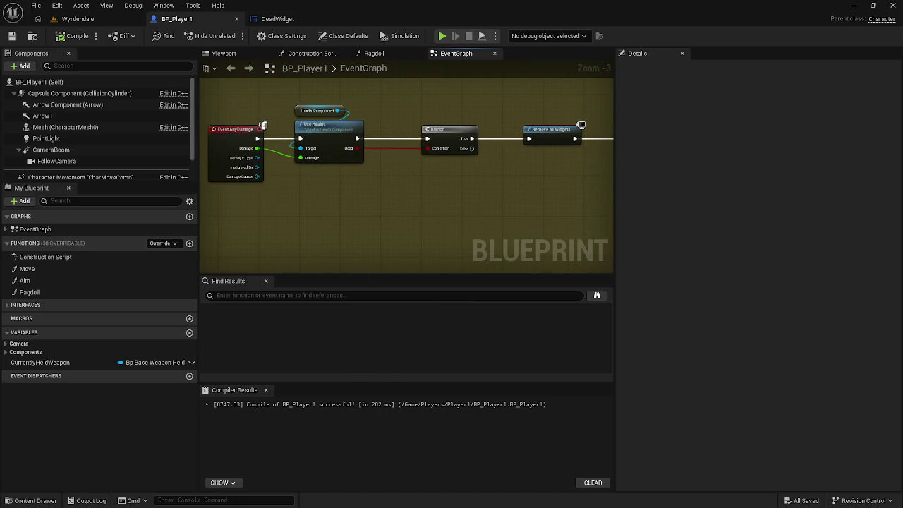
pyautogui.moveTo(407, 177); pyautogui.dragTo(372, 180)
pyautogui.moveTo(607, 212); pyautogui.dragTo(457, 206)
pyautogui.scroll(-2, 537, 219)
pyautogui.moveTo(550, 218); pyautogui.dragTo(297, 224)
pyautogui.scroll(4, 402, 191)
pyautogui.moveTo(402, 190); pyautogui.dragTo(677, 192)
pyautogui.scroll(-2, 402, 191)
pyautogui.moveTo(388, 215)
pyautogui.mouseDown()
pyautogui.moveTo(456, 214)
pyautogui.moveTo(377, 204)
pyautogui.moveTo(372, 190)
pyautogui.mouseUp()
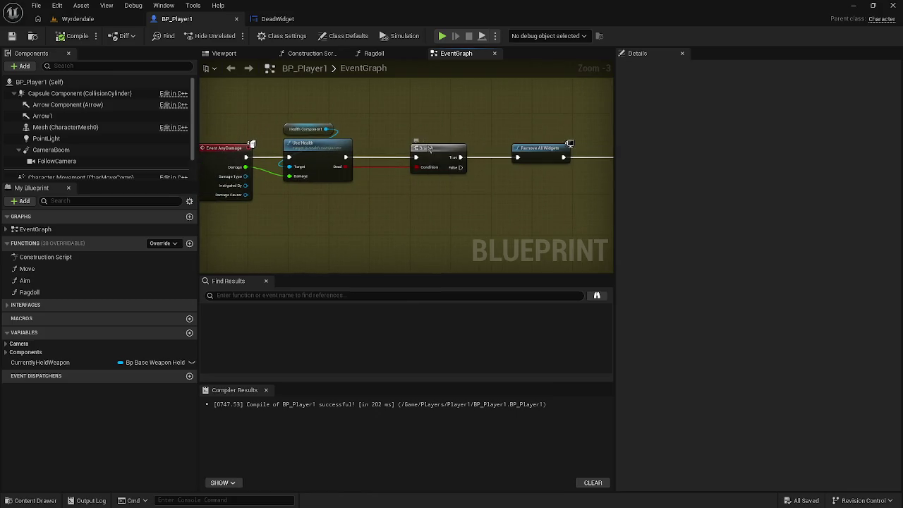
# Add a Ragdoll call after Branch, wire it into Remove All Widgets, and return to Wyrdendale
pyautogui.moveTo(429, 149); pyautogui.dragTo(388, 149)
pyautogui.moveTo(29, 292)
pyautogui.mouseDown()
pyautogui.moveTo(120, 292)
pyautogui.moveTo(427, 193)
pyautogui.moveTo(438, 210)
pyautogui.moveTo(419, 157)
pyautogui.mouseUp()
pyautogui.moveTo(456, 203)
pyautogui.mouseDown()
pyautogui.moveTo(460, 151)
pyautogui.moveTo(507, 158)
pyautogui.moveTo(489, 162)
pyautogui.moveTo(519, 159)
pyautogui.mouseUp()
pyautogui.moveTo(474, 156); pyautogui.dragTo(475, 151)
pyautogui.click(77, 18)
pyautogui.click(85, 35)
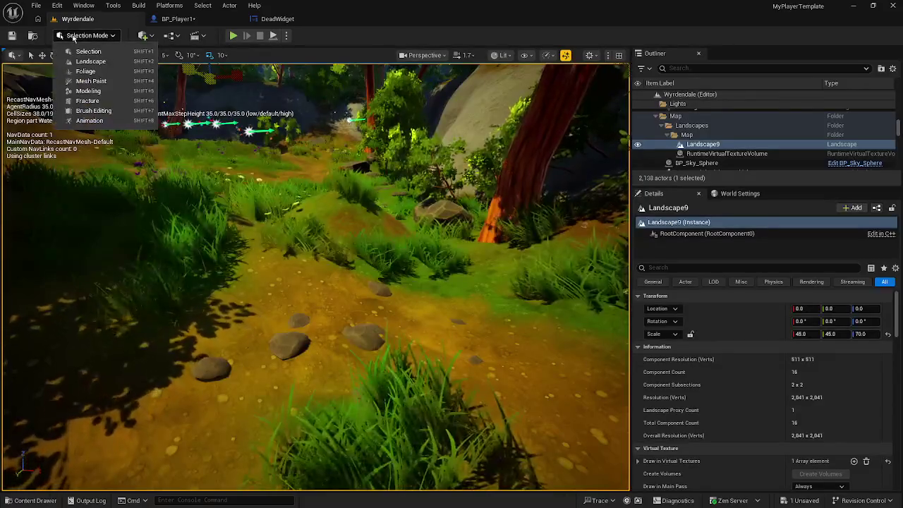
# Save all assets with File > Save All and run a brief play test
pyautogui.click(36, 5)
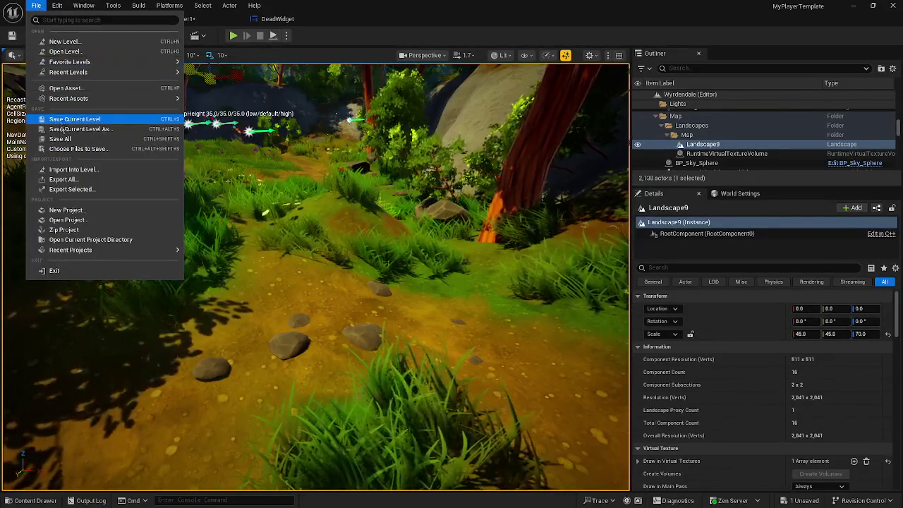
pyautogui.click(60, 138)
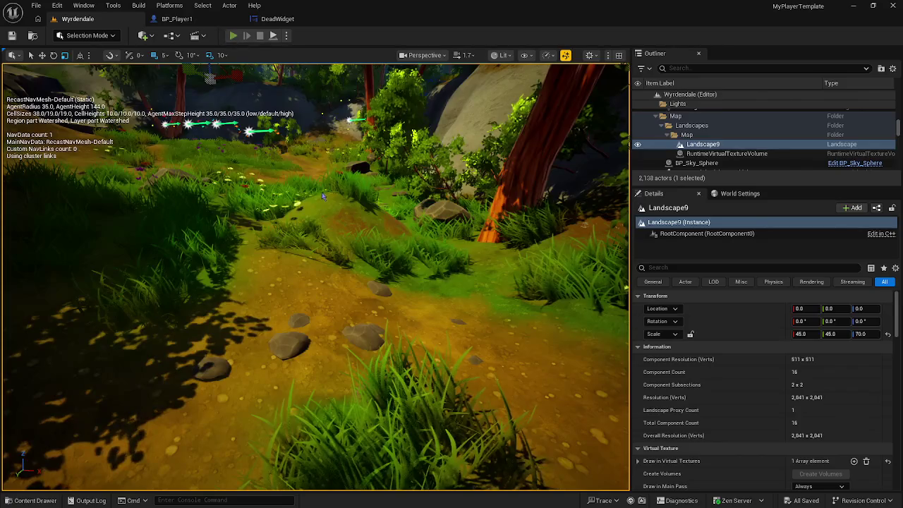
pyautogui.hotkey('alt', 'p')
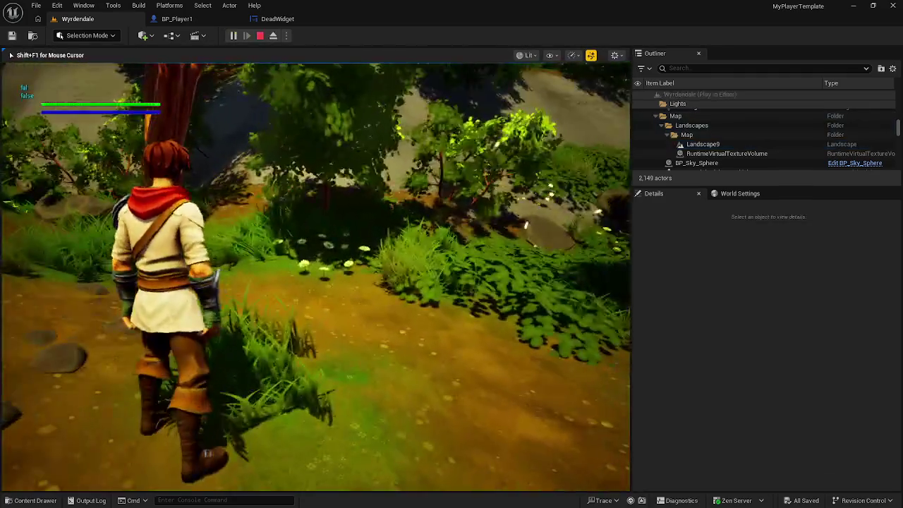
pyautogui.press('Escape')
# Filter the Outliner for 'play' and focus the view on the wolf BP_Player2
pyautogui.doubleClick(703, 144)
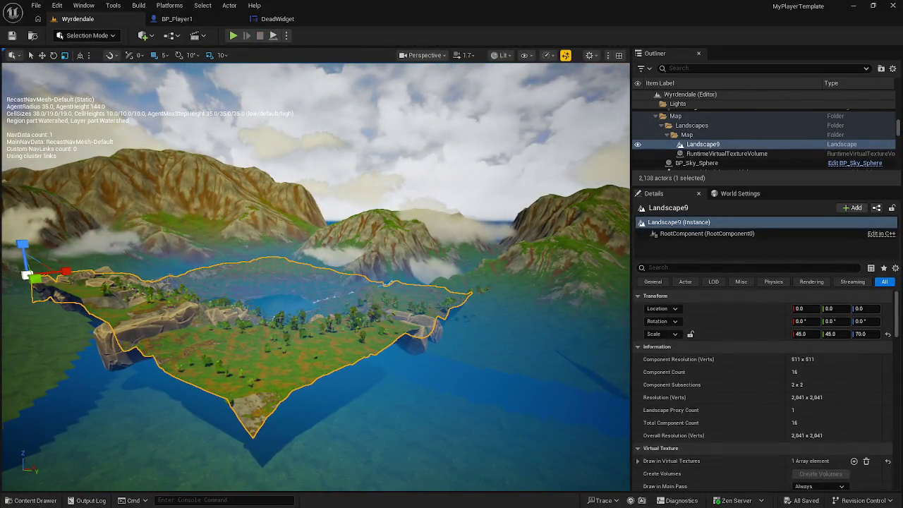
pyautogui.scroll(5, 706, 134)
pyautogui.click(699, 68)
pyautogui.write('pla')
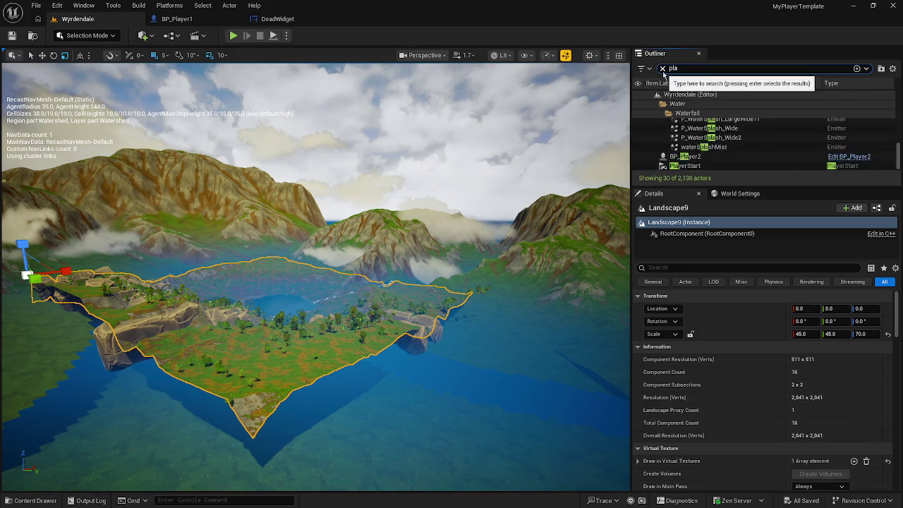
pyautogui.write('t')
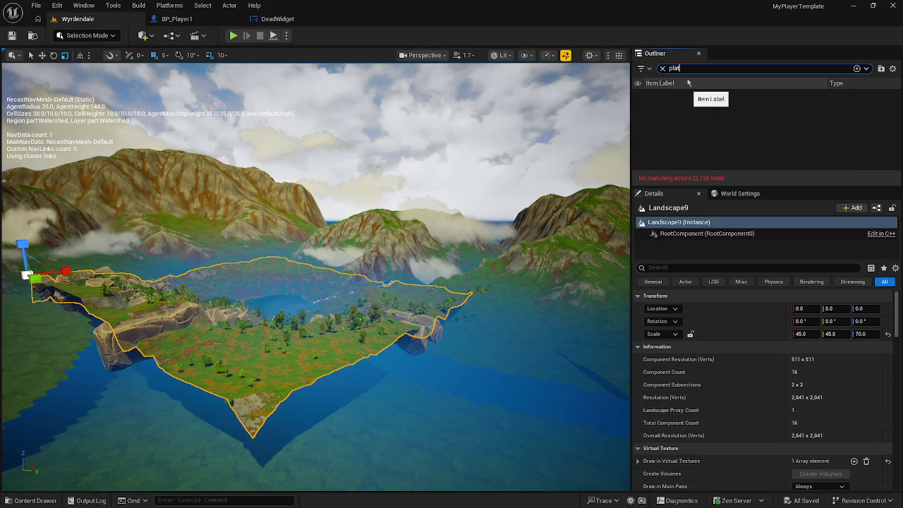
pyautogui.press('BackSpace')
pyautogui.write('y')
pyautogui.doubleClick(674, 103)
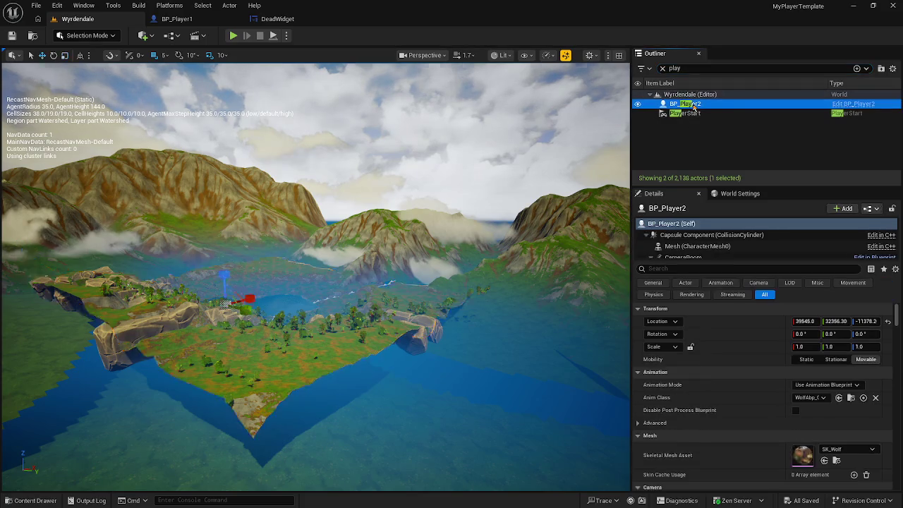
# Play from here beside BP_Player2 until the GameOver screen, then stop
pyautogui.rightClick(297, 422)
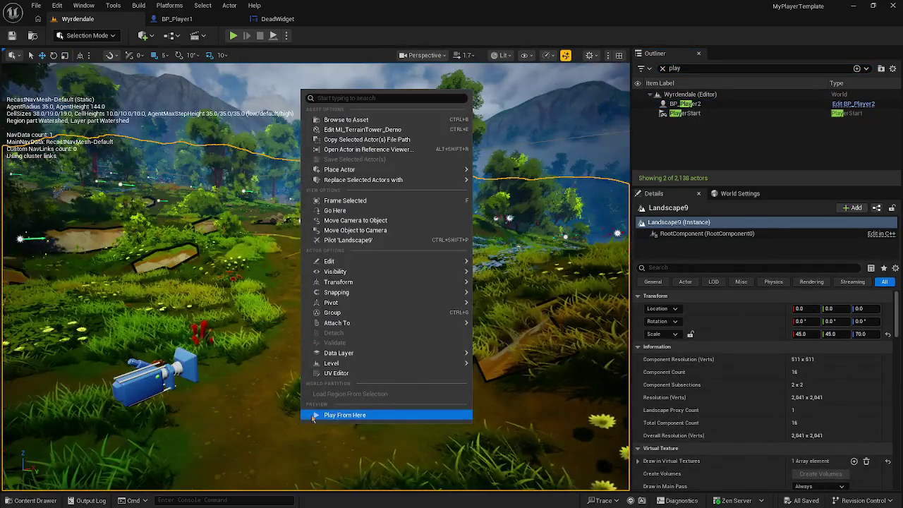
pyautogui.click(331, 413)
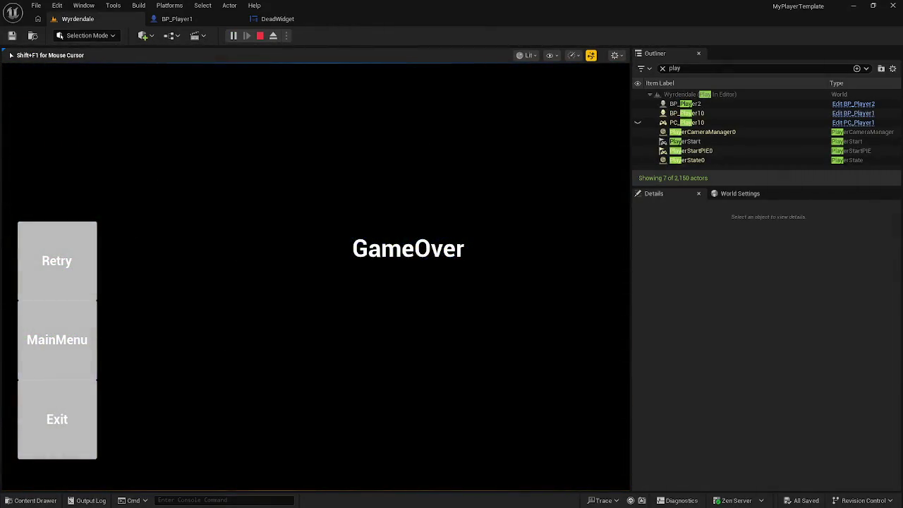
pyautogui.press('Escape')
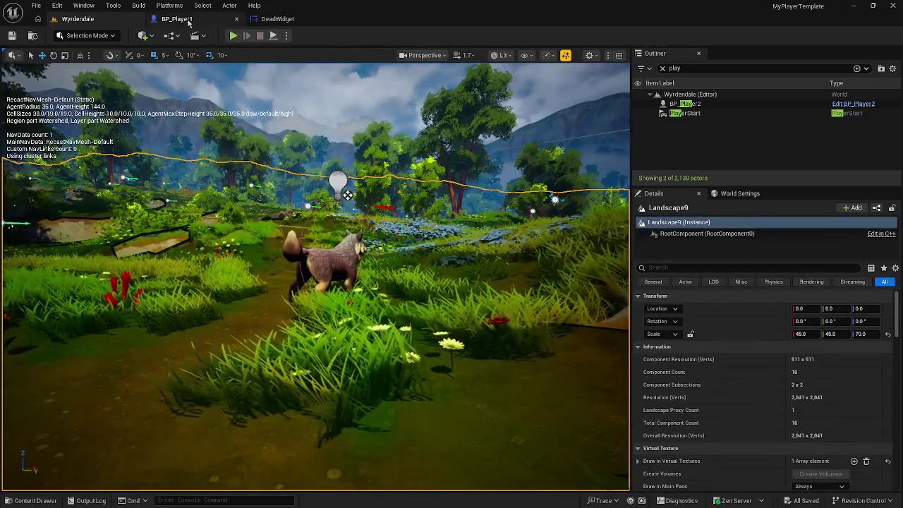
# Reopen BP_Player1, check the Mesh component and the damage, health and ragdoll nodes, then run a standalone play test
pyautogui.click(176, 18)
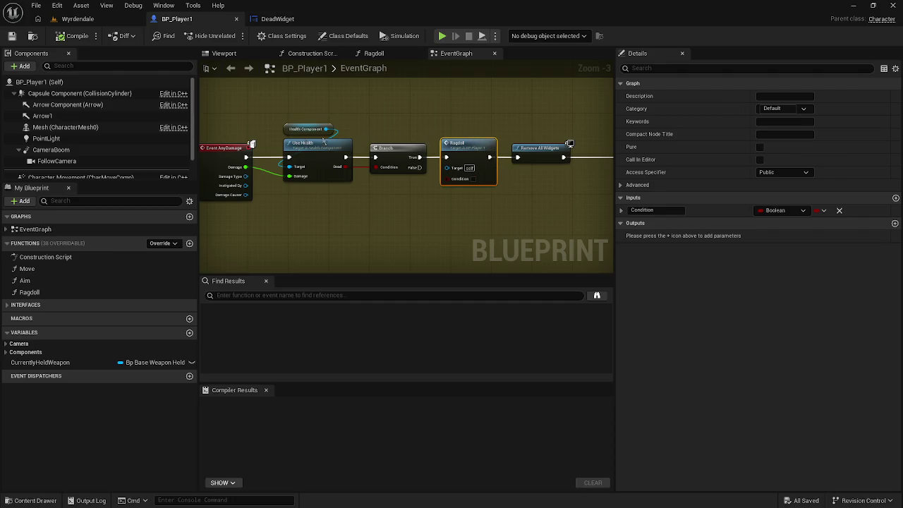
pyautogui.moveTo(84, 127); pyautogui.dragTo(455, 168)
pyautogui.scroll(-2, 427, 171)
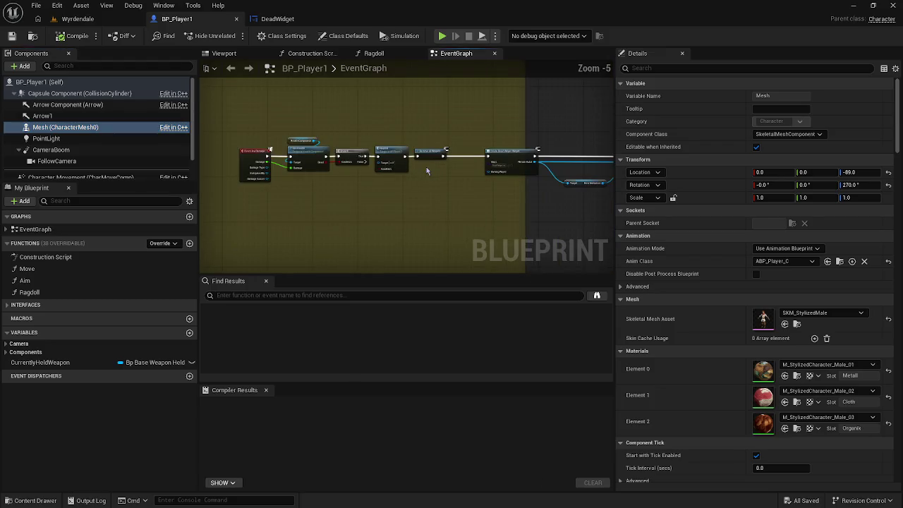
pyautogui.scroll(-3, 426, 171)
pyautogui.scroll(-2, 426, 170)
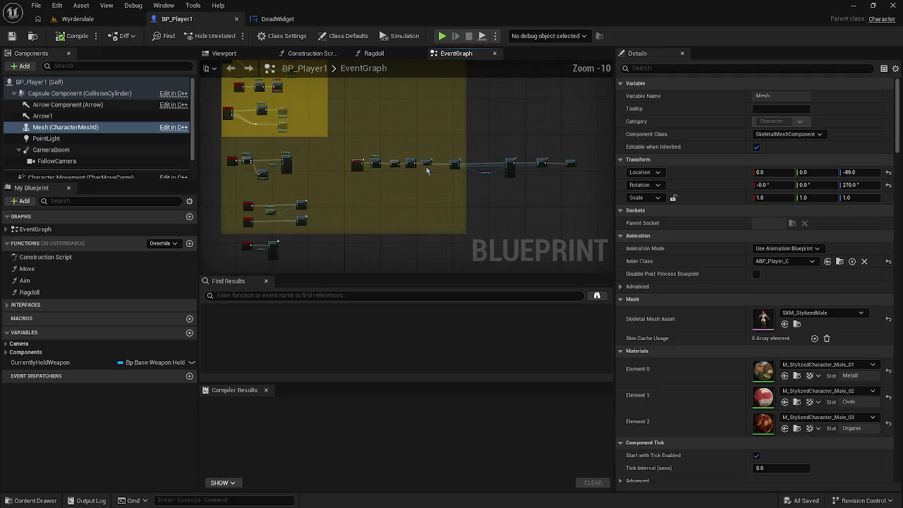
pyautogui.scroll(6, 507, 182)
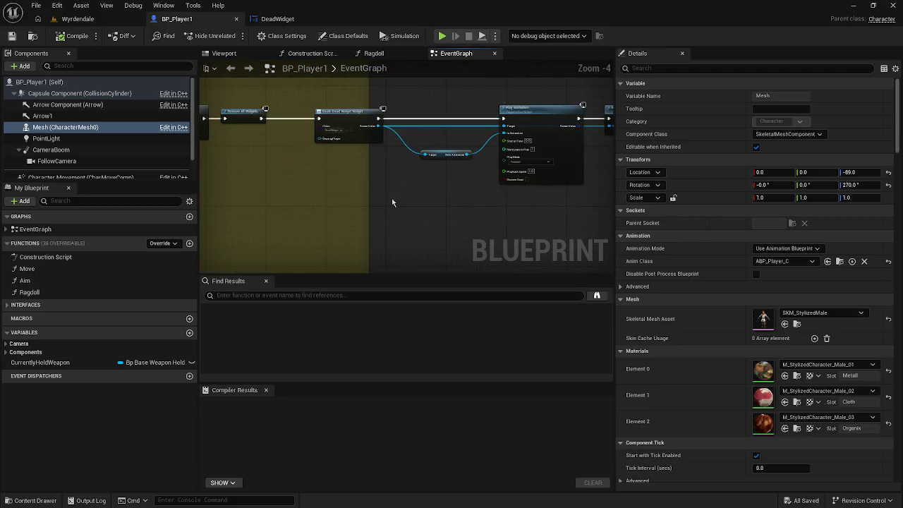
pyautogui.moveTo(392, 199); pyautogui.dragTo(614, 240)
pyautogui.scroll(2, 442, 216)
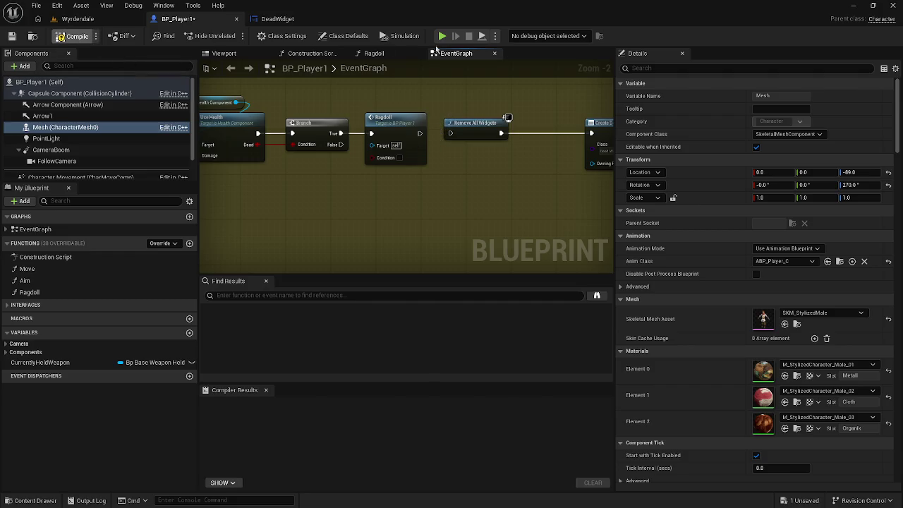
pyautogui.hotkey('alt', 'p')
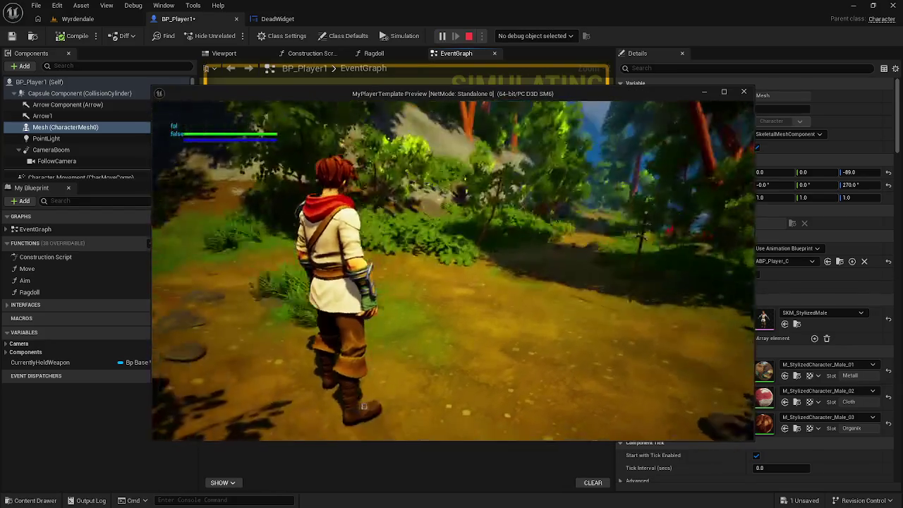
pyautogui.press('Escape')
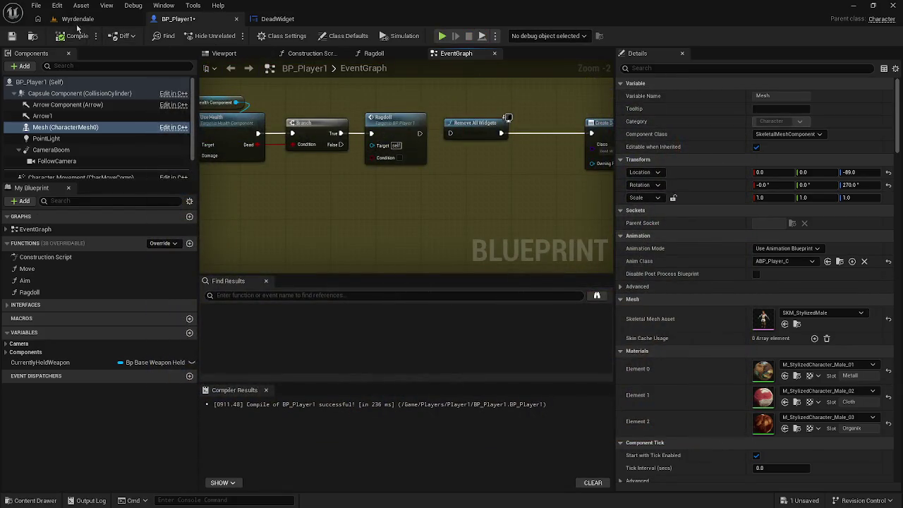
# Play-test Wyrdendale from a spot in the level, then stop
pyautogui.click(77, 19)
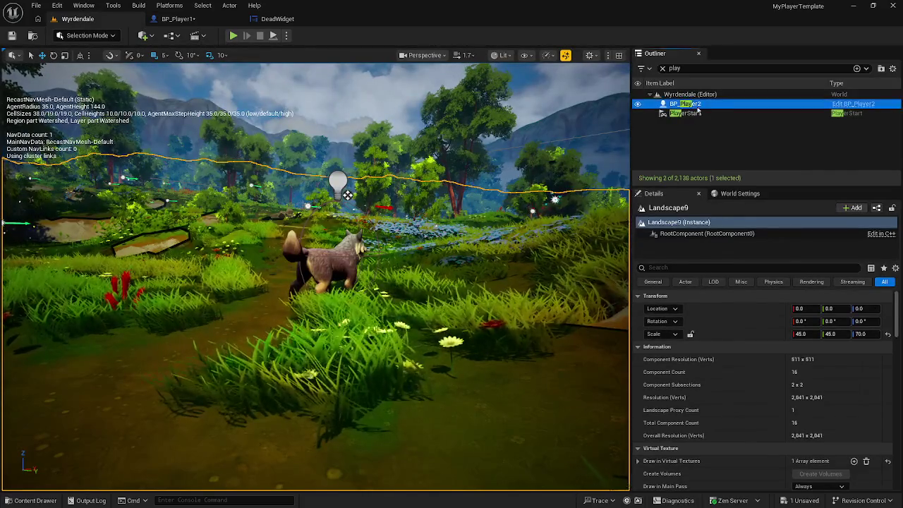
pyautogui.rightClick(281, 396)
pyautogui.click(299, 426)
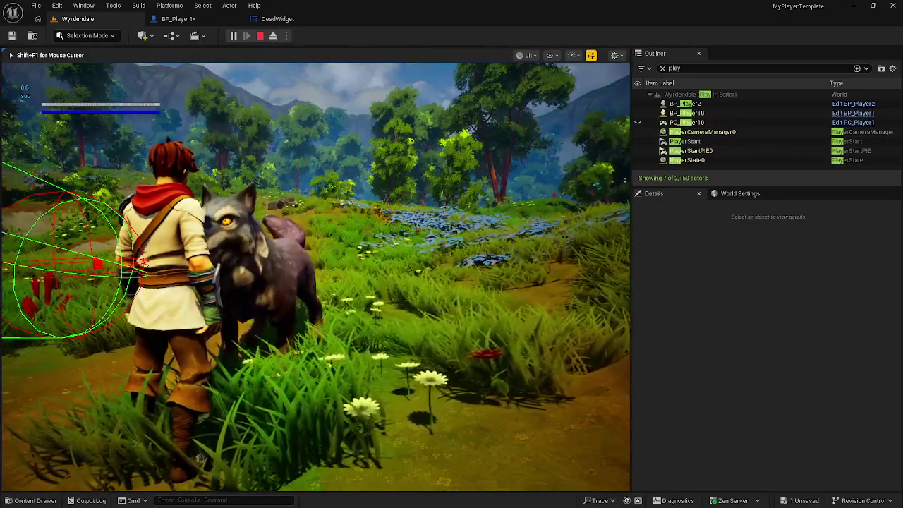
pyautogui.press('Escape')
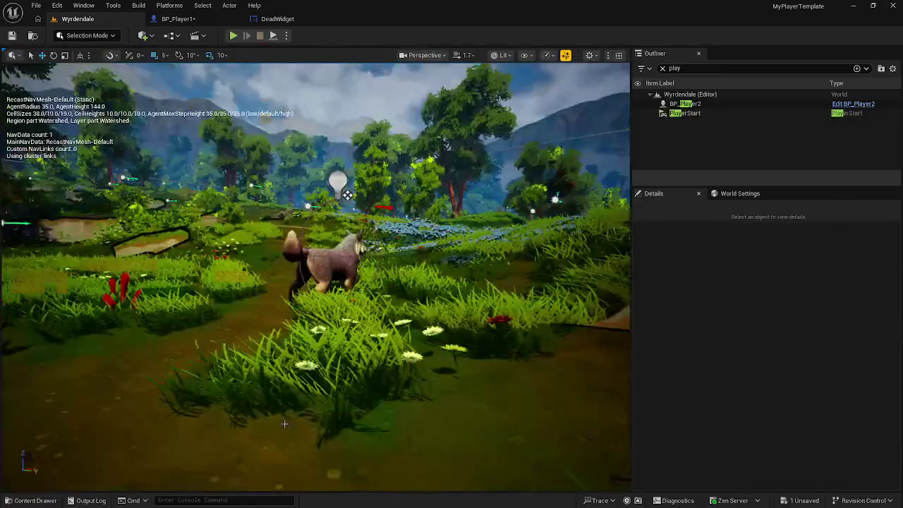
# Wire Use Health's Dead into Ragdoll's Condition, delete Branch, and connect Use Health's exec to Ragdoll
pyautogui.click(272, 19)
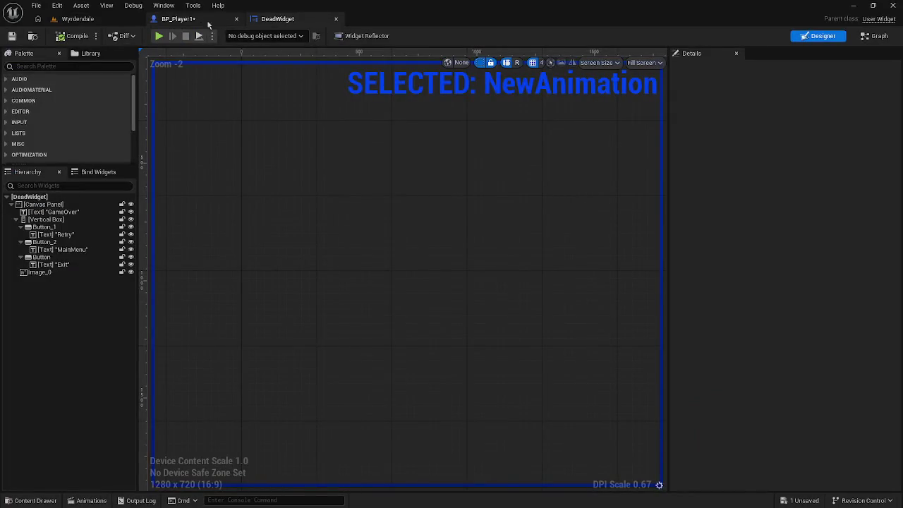
pyautogui.click(212, 21)
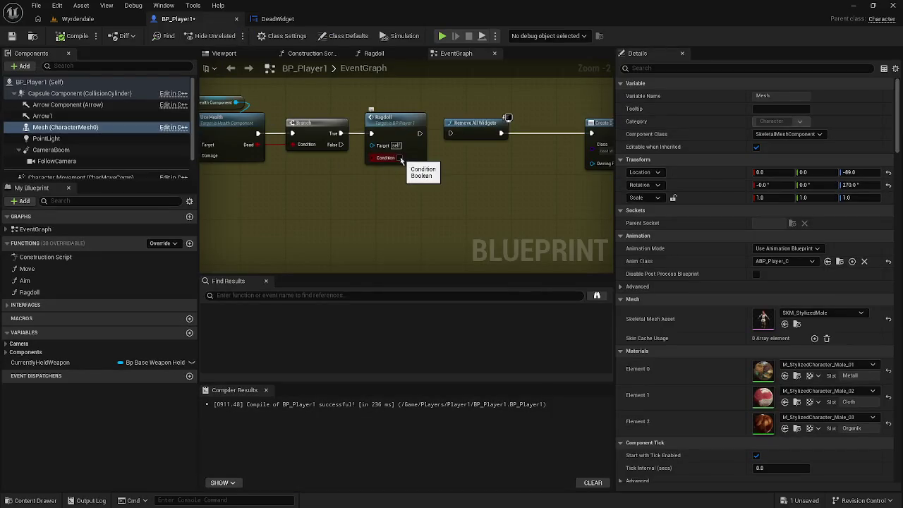
pyautogui.moveTo(380, 161); pyautogui.dragTo(274, 153)
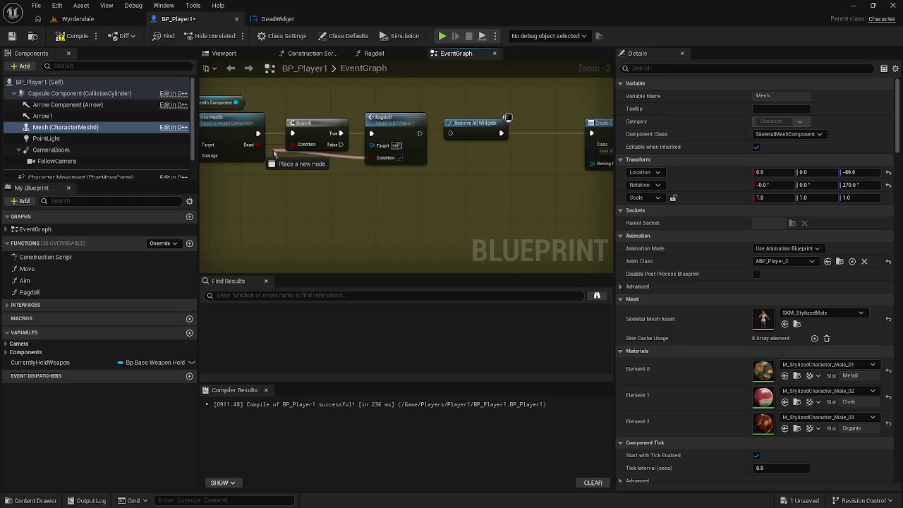
pyautogui.click(321, 122)
pyautogui.press('Delete')
pyautogui.moveTo(258, 133); pyautogui.dragTo(351, 131)
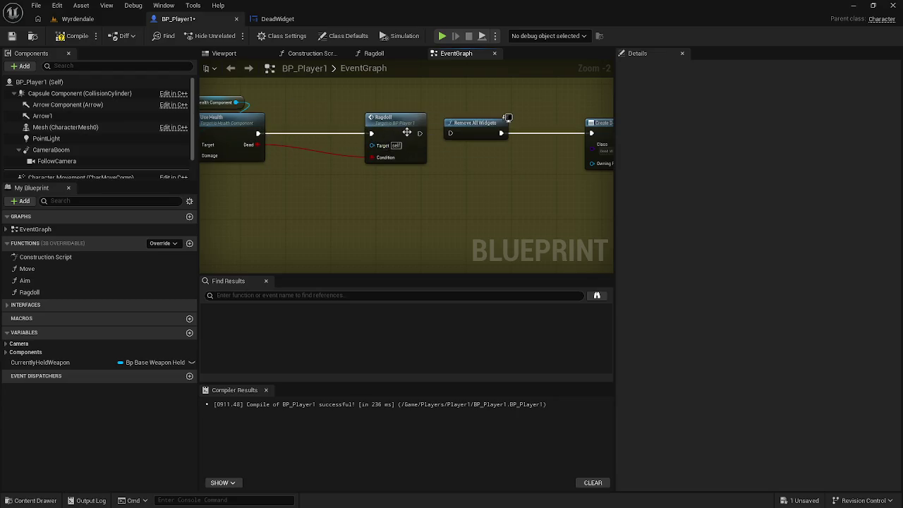
pyautogui.moveTo(420, 133); pyautogui.dragTo(418, 136)
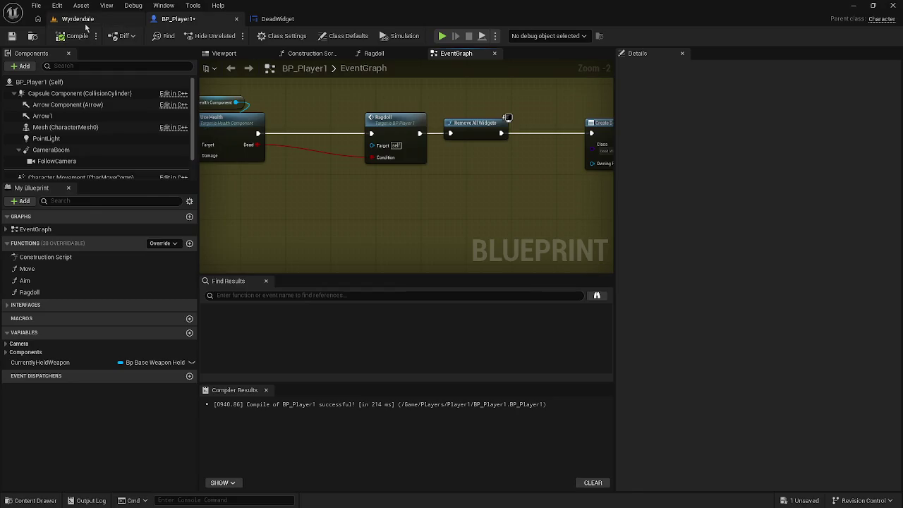
pyautogui.click(79, 19)
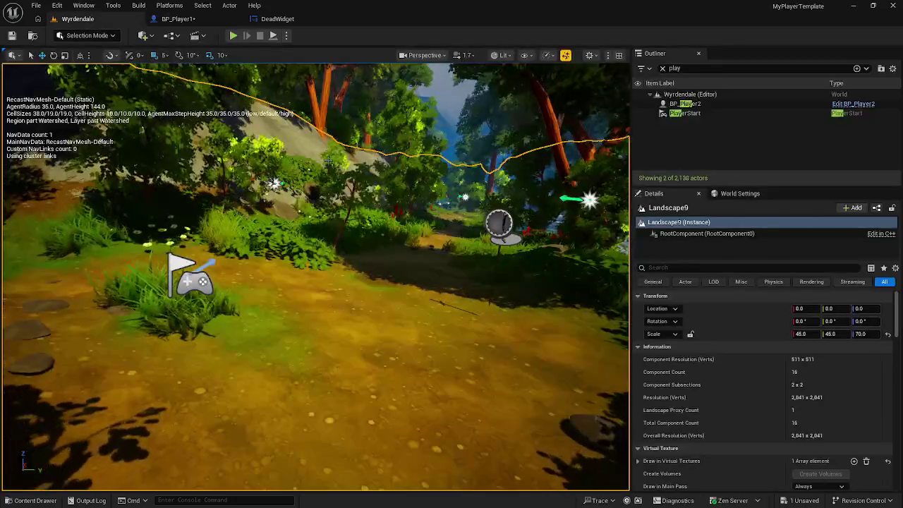
# Focus on PlayerStart and BP_Player2, then briefly play from a spot in the level
pyautogui.doubleClick(681, 114)
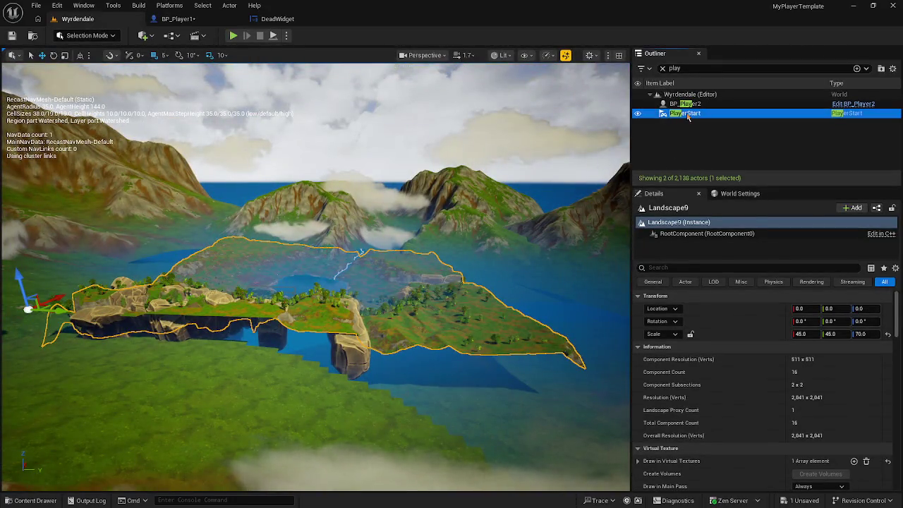
pyautogui.doubleClick(685, 104)
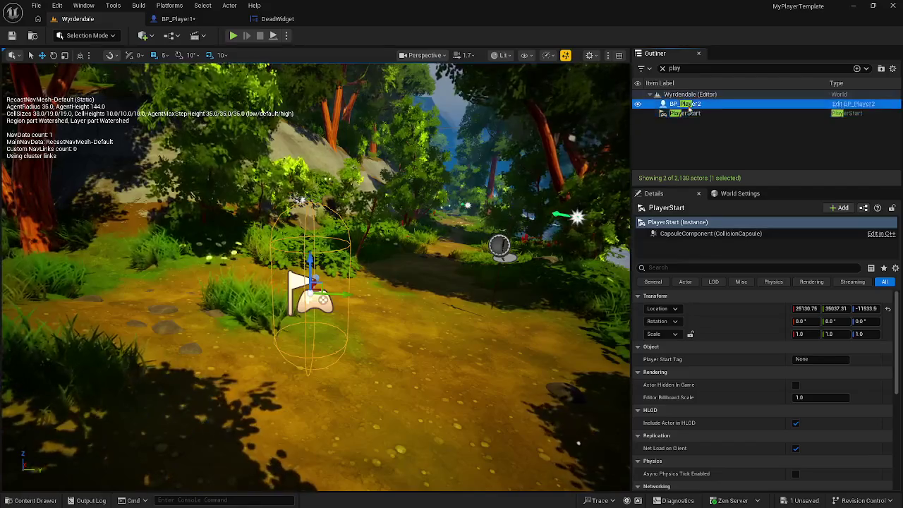
pyautogui.rightClick(230, 81)
pyautogui.click(266, 403)
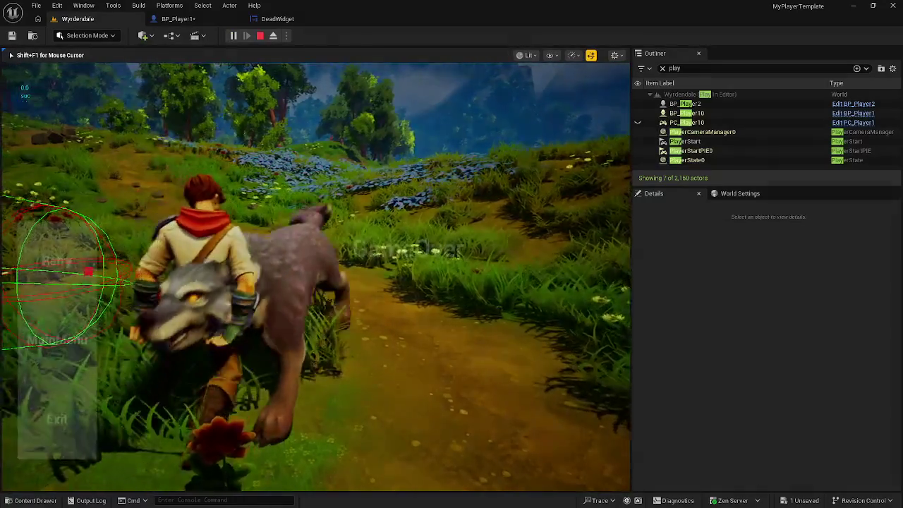
pyautogui.press('Escape')
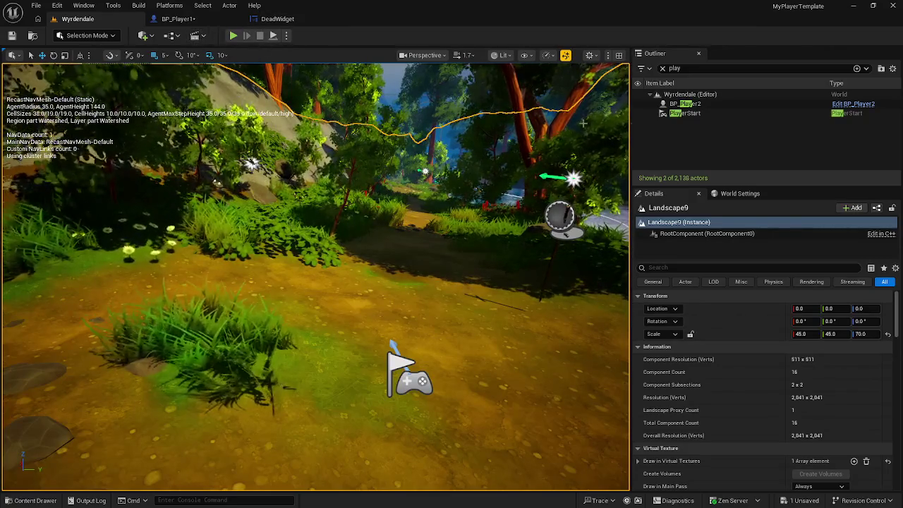
# Play again from BP_Player2's location in fullscreen through GameOver, then stop and exit fullscreen
pyautogui.doubleClick(699, 104)
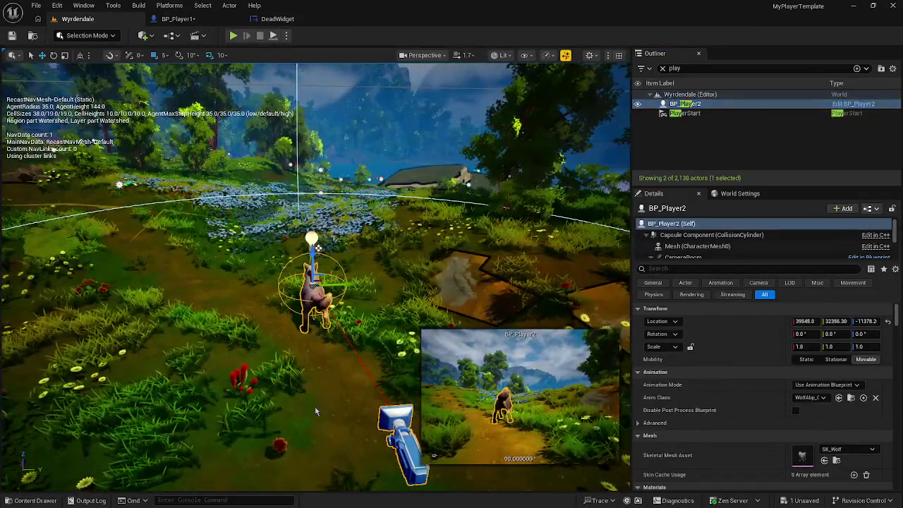
pyautogui.rightClick(348, 404)
pyautogui.click(347, 404)
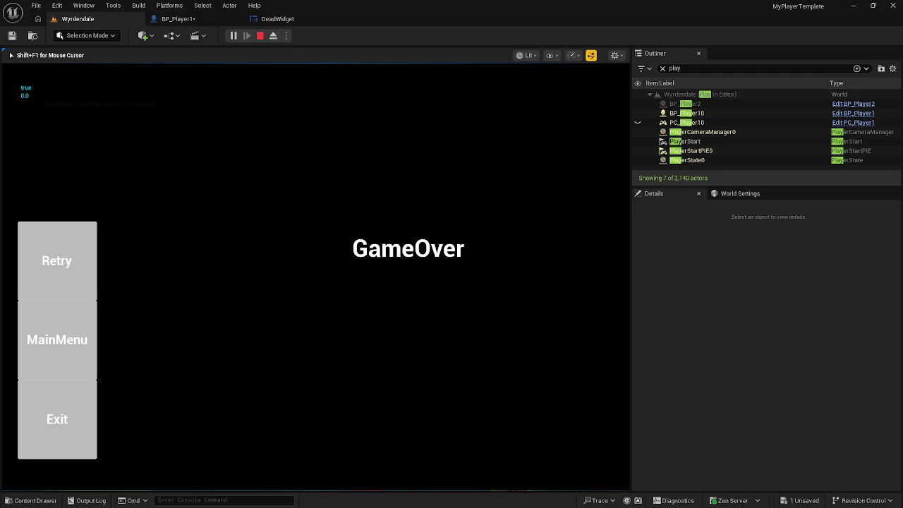
pyautogui.press('F11')
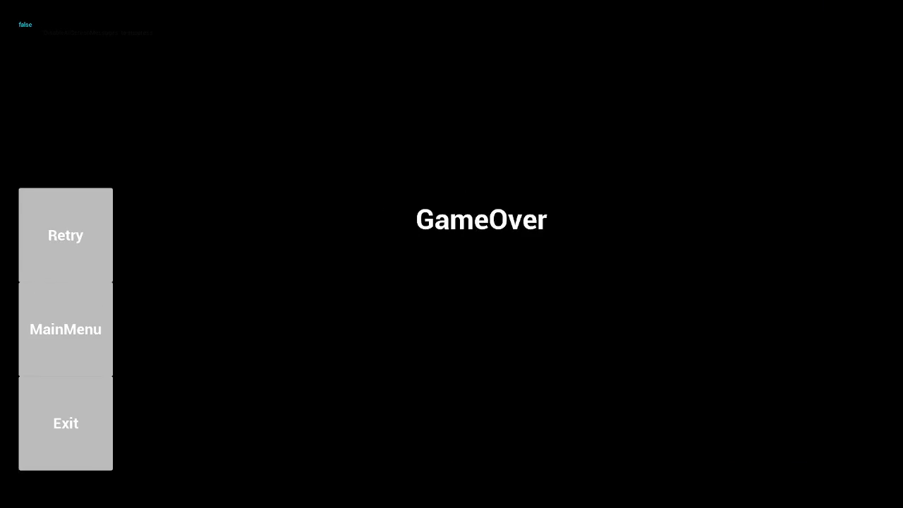
pyautogui.press('Escape')
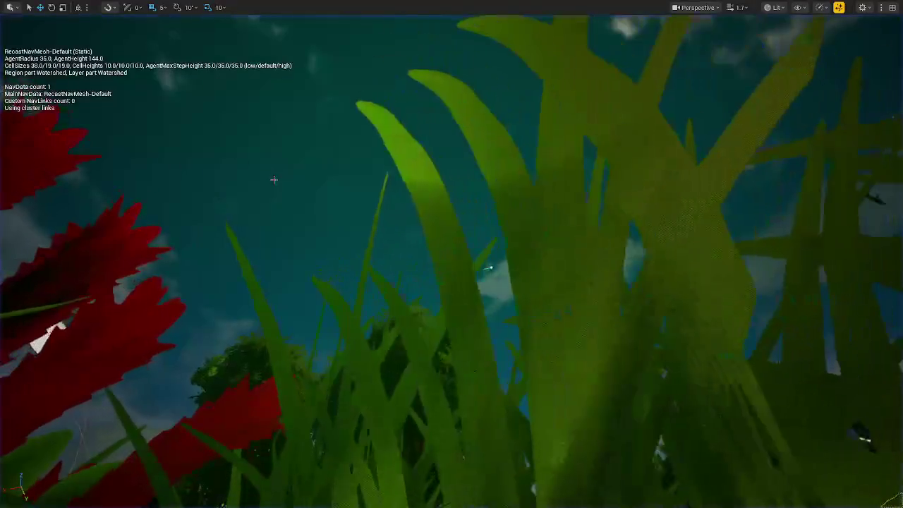
pyautogui.press('F11')
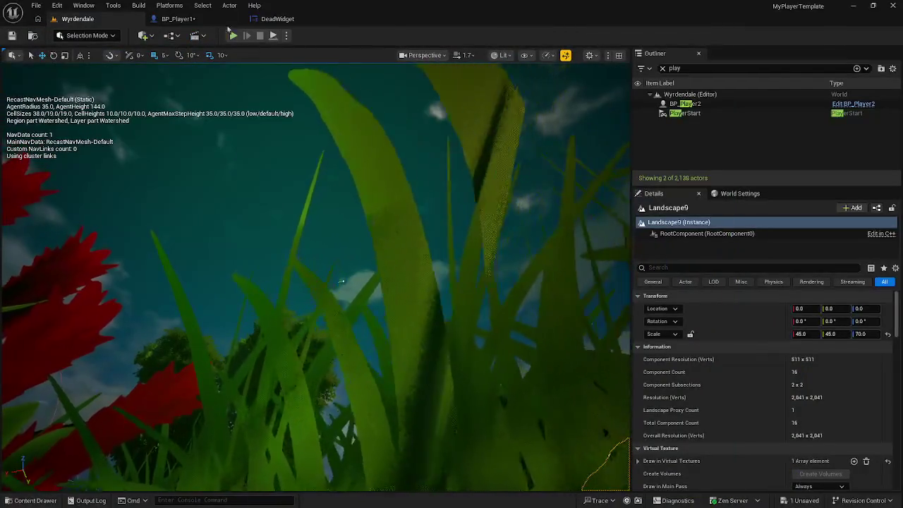
# Switch to BP_Player1 and pan the event graph toward the Play Animation and Add to Viewport nodes
pyautogui.click(191, 20)
pyautogui.scroll(-2, 464, 204)
pyautogui.moveTo(464, 203)
pyautogui.mouseDown()
pyautogui.moveTo(403, 191)
pyautogui.moveTo(198, 195)
pyautogui.mouseUp()
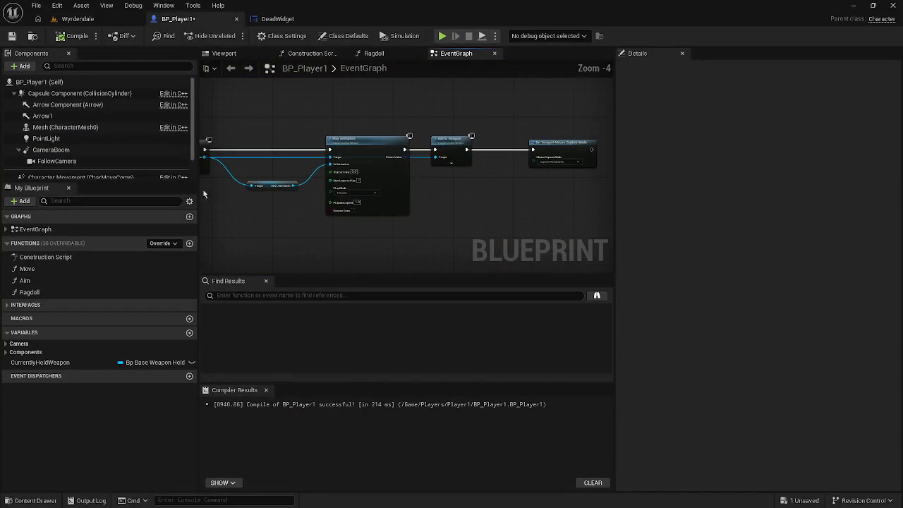
pyautogui.moveTo(490, 185); pyautogui.dragTo(374, 181)
pyautogui.scroll(1, 435, 177)
pyautogui.scroll(-3, 424, 183)
pyautogui.scroll(4, 400, 191)
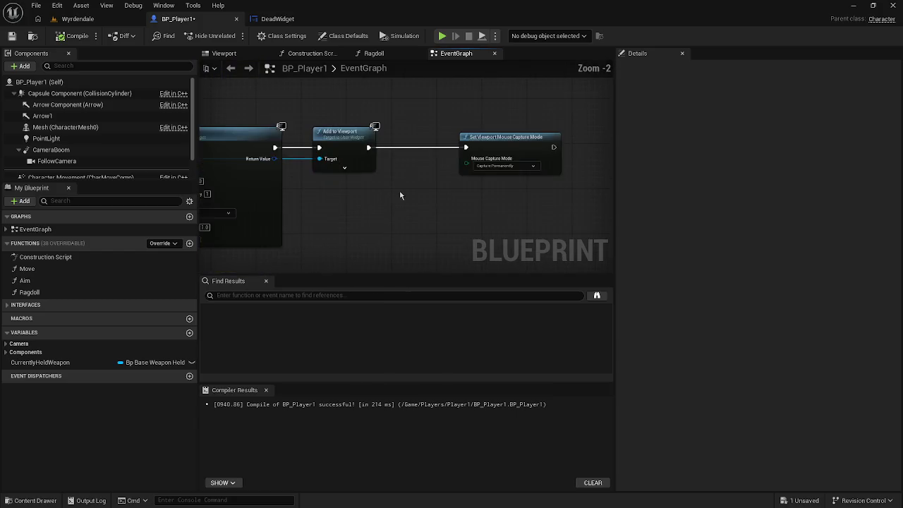
pyautogui.scroll(-10, 416, 189)
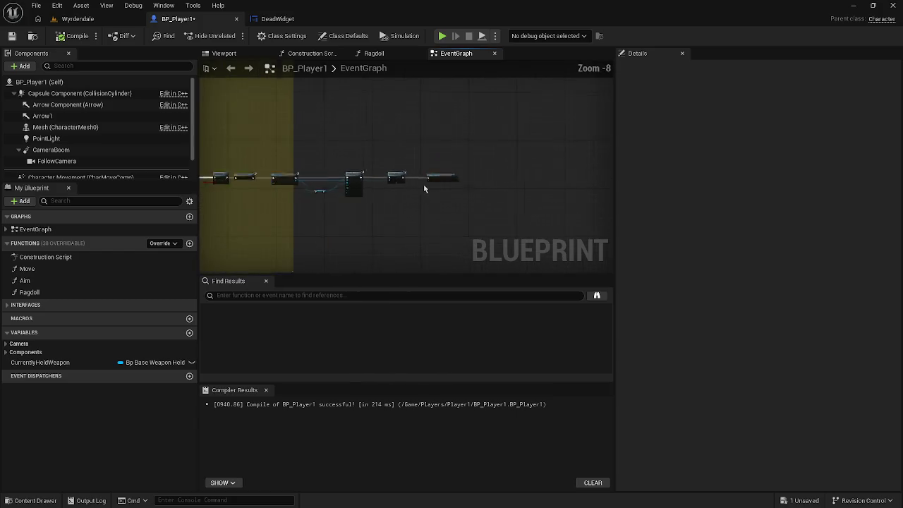
pyautogui.moveTo(527, 199); pyautogui.dragTo(266, 203)
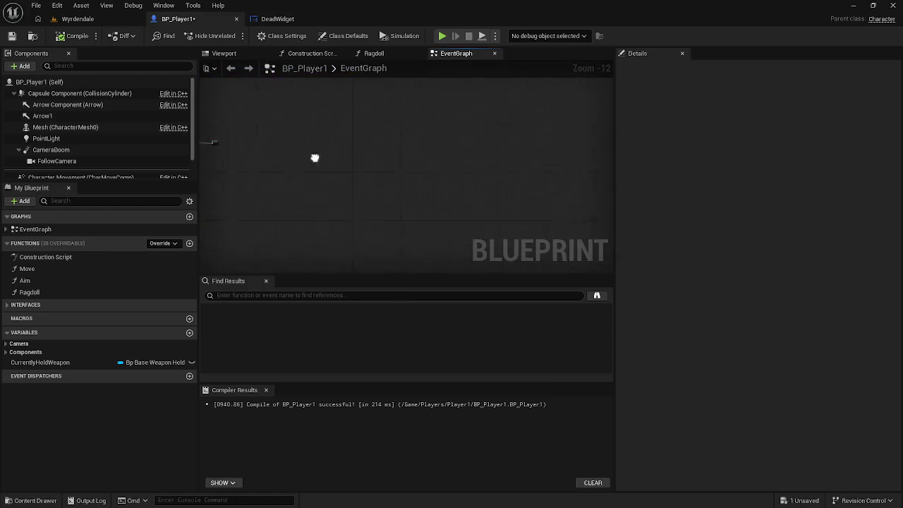
pyautogui.moveTo(300, 154); pyautogui.dragTo(563, 204)
pyautogui.scroll(7, 424, 188)
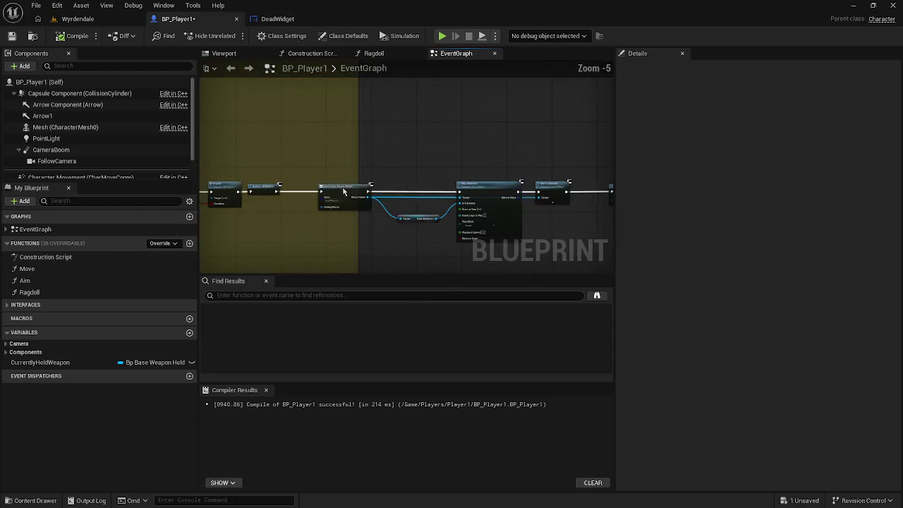
pyautogui.scroll(3, 396, 198)
# Center Add to Viewport and Set Viewport Mouse Capture Mode, then drag out a connection after Add to Viewport
pyautogui.moveTo(467, 210); pyautogui.dragTo(332, 198)
pyautogui.moveTo(503, 189); pyautogui.dragTo(346, 189)
pyautogui.moveTo(438, 187); pyautogui.dragTo(369, 188)
pyautogui.scroll(-8, 453, 186)
pyautogui.scroll(-2, 453, 186)
pyautogui.moveTo(268, 191); pyautogui.dragTo(459, 199)
pyautogui.scroll(1, 402, 196)
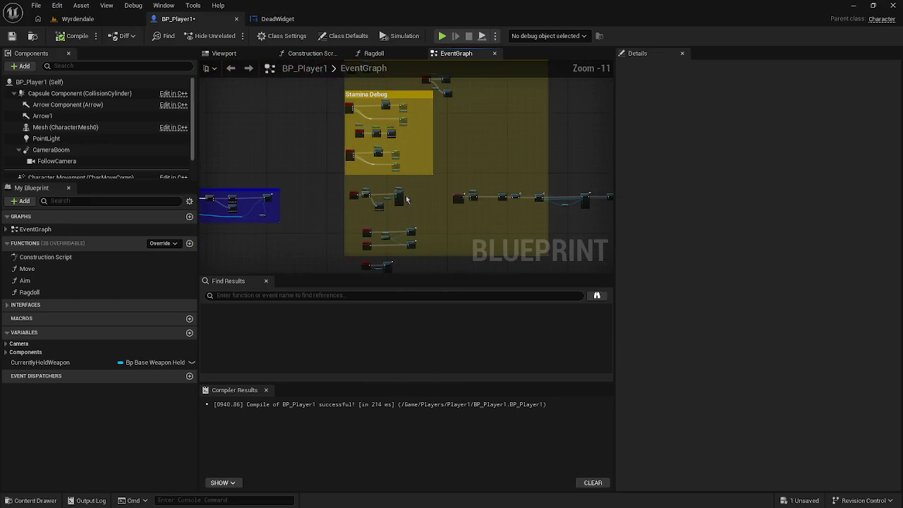
pyautogui.moveTo(463, 146)
pyautogui.mouseDown()
pyautogui.moveTo(401, 148)
pyautogui.moveTo(380, 165)
pyautogui.mouseUp()
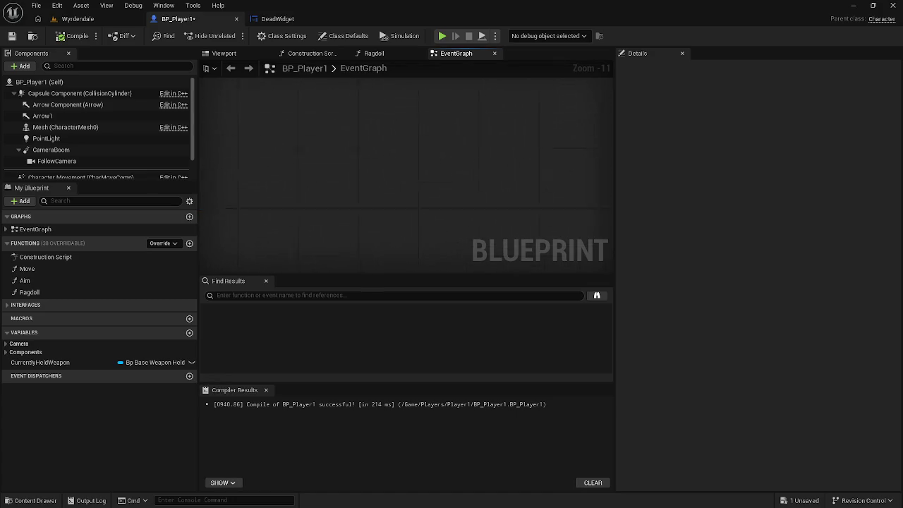
pyautogui.moveTo(452, 170); pyautogui.dragTo(398, 235)
pyautogui.scroll(2, 398, 236)
pyautogui.scroll(3, 426, 216)
pyautogui.scroll(2, 426, 216)
pyautogui.scroll(2, 430, 191)
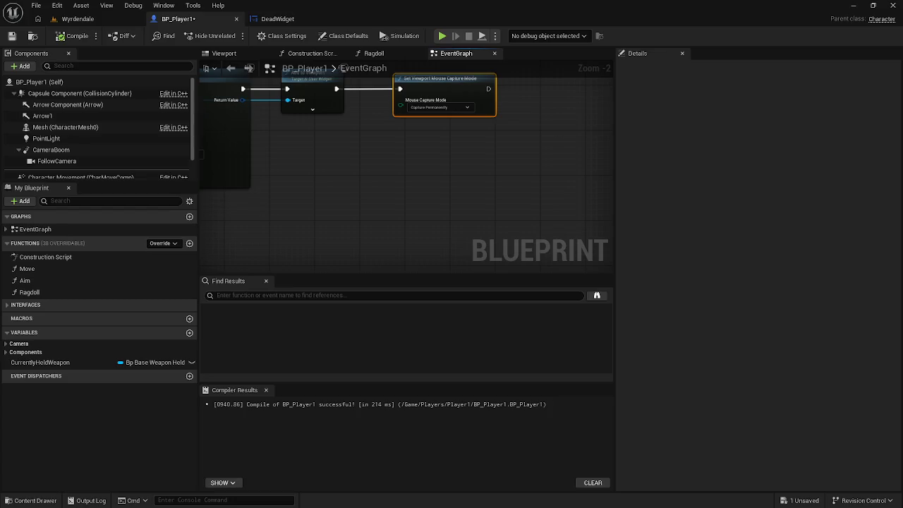
pyautogui.moveTo(443, 215); pyautogui.dragTo(417, 258)
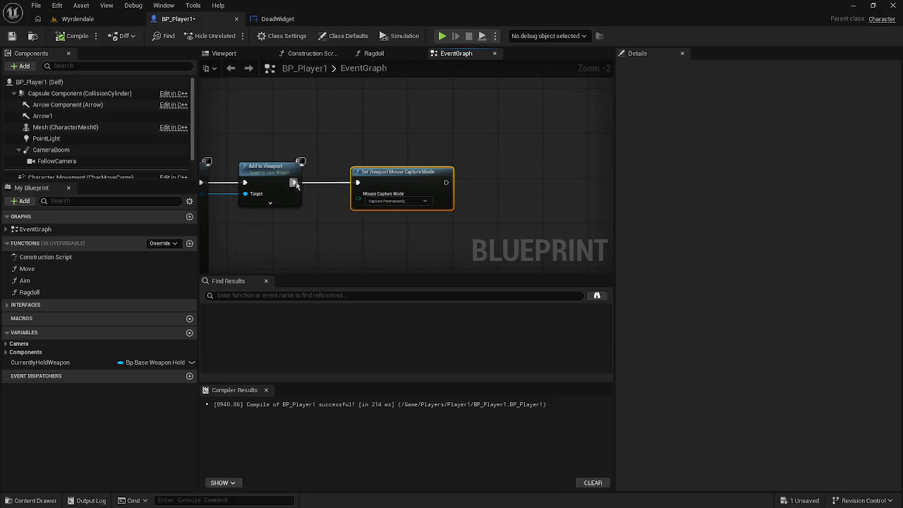
pyautogui.moveTo(293, 183); pyautogui.dragTo(354, 116)
# Abandon a 'show mous' search and add a Get Player Controller node by searching 'player cont'
pyautogui.write('sho')
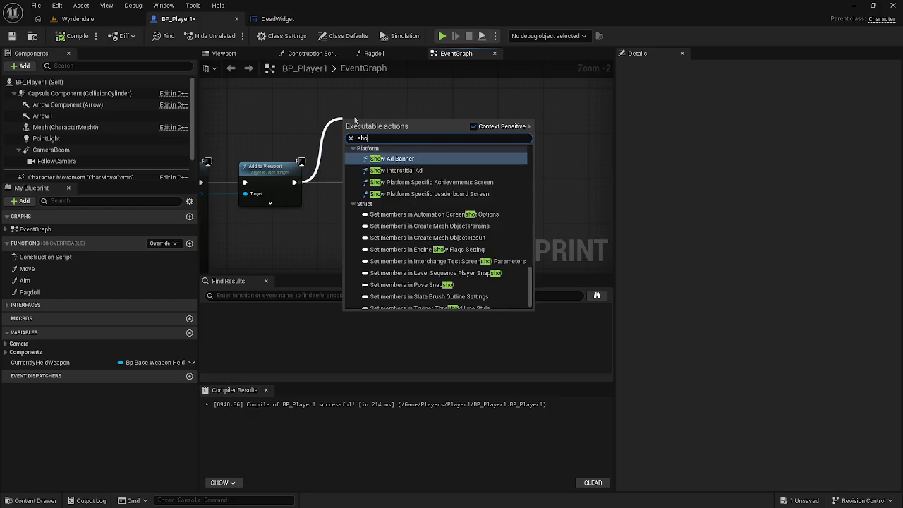
pyautogui.write('w mous')
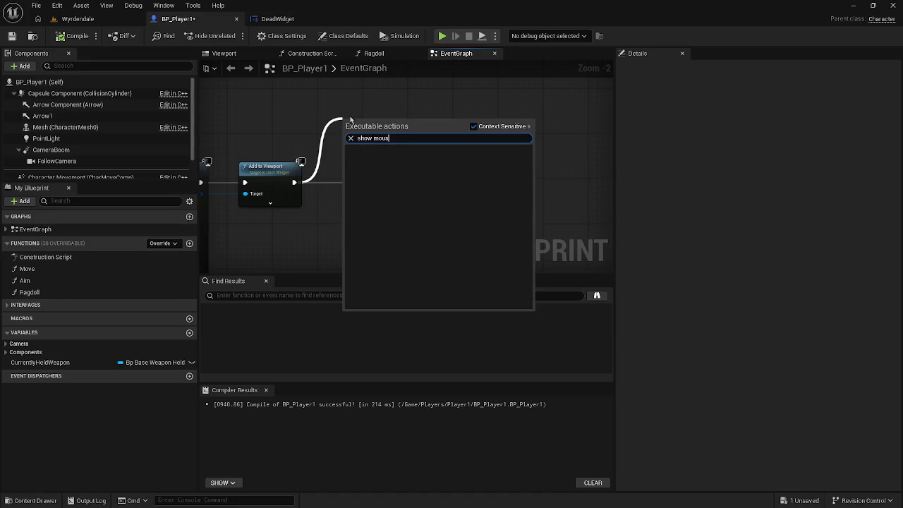
pyautogui.press('Return')
pyautogui.rightClick(333, 101)
pyautogui.write('pla')
pyautogui.write('yer cont')
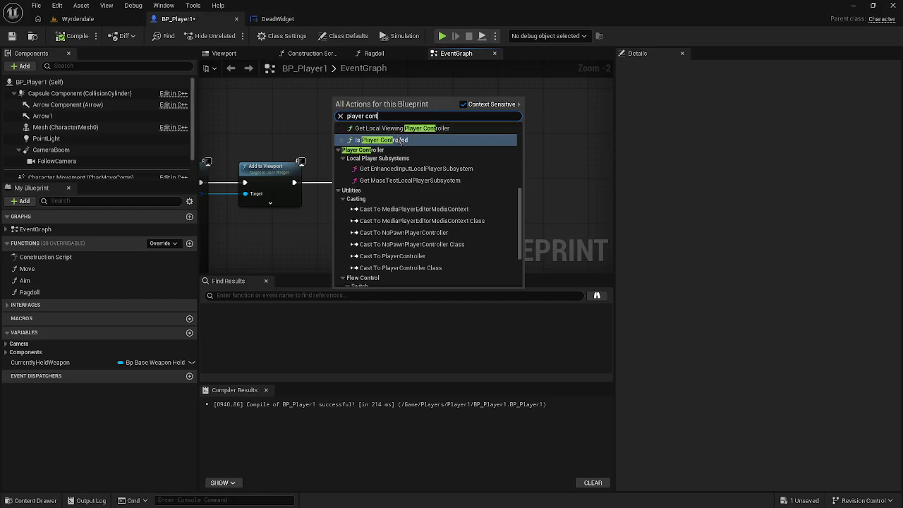
pyautogui.scroll(-1, 392, 180)
pyautogui.scroll(1, 392, 180)
pyautogui.scroll(2, 392, 180)
pyautogui.scroll(1, 395, 182)
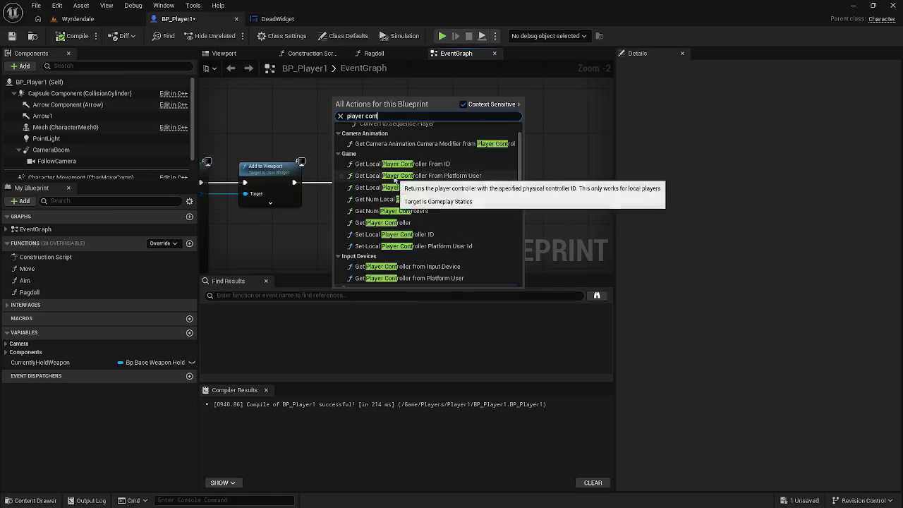
pyautogui.click(406, 247)
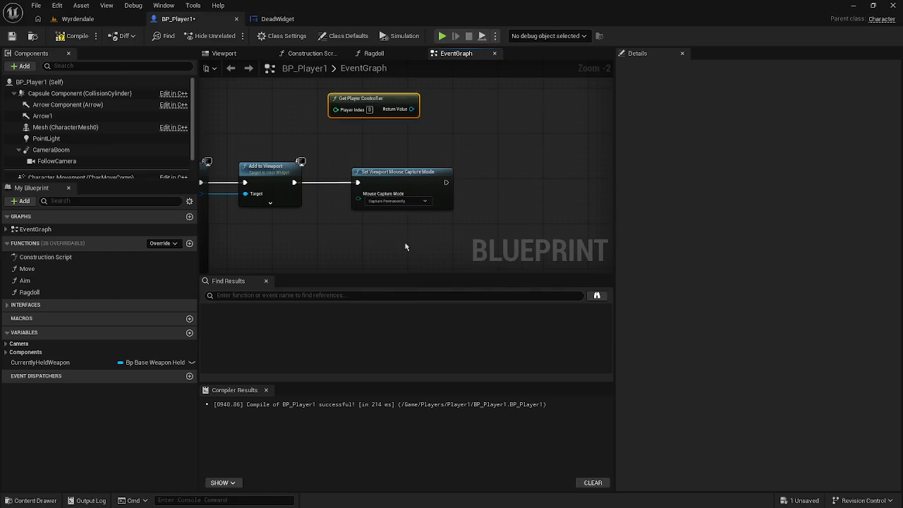
# Position Get Player Controller beside Set Viewport Mouse Capture Mode and drag from its Return Value
pyautogui.scroll(-10, 406, 246)
pyautogui.moveTo(372, 181)
pyautogui.mouseDown()
pyautogui.moveTo(346, 174)
pyautogui.moveTo(503, 211)
pyautogui.moveTo(588, 278)
pyautogui.moveTo(662, 241)
pyautogui.moveTo(711, 166)
pyautogui.mouseUp()
pyautogui.moveTo(452, 177)
pyautogui.mouseDown()
pyautogui.moveTo(543, 180)
pyautogui.moveTo(452, 183)
pyautogui.moveTo(258, 164)
pyautogui.moveTo(339, 197)
pyautogui.moveTo(541, 91)
pyautogui.moveTo(603, 116)
pyautogui.moveTo(607, 134)
pyautogui.mouseUp()
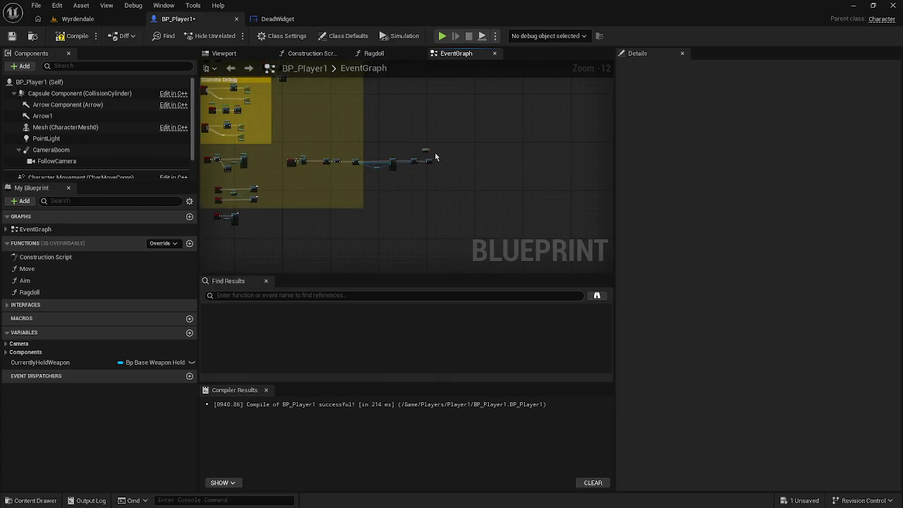
pyautogui.scroll(1, 436, 157)
pyautogui.scroll(5, 362, 224)
pyautogui.moveTo(362, 224)
pyautogui.mouseDown()
pyautogui.moveTo(360, 163)
pyautogui.moveTo(349, 159)
pyautogui.moveTo(365, 252)
pyautogui.mouseUp()
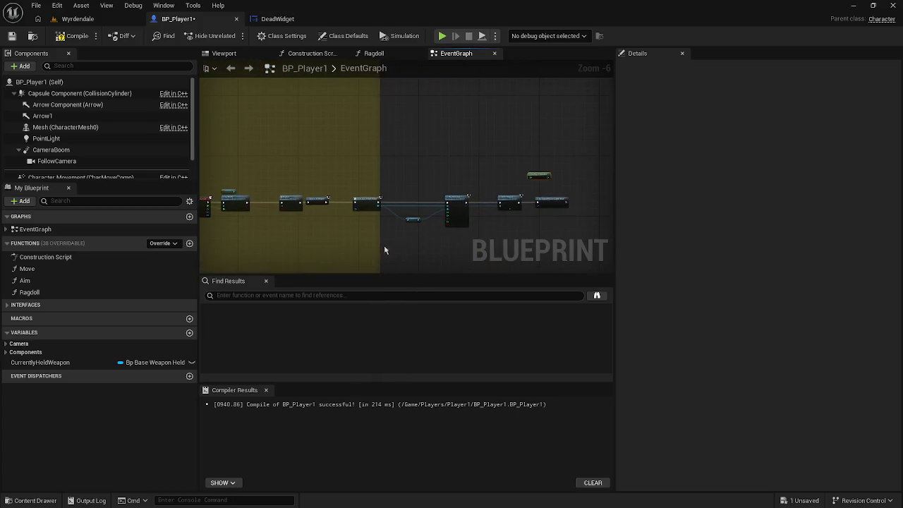
pyautogui.scroll(2, 480, 229)
pyautogui.moveTo(484, 227); pyautogui.dragTo(218, 236)
pyautogui.moveTo(302, 140); pyautogui.dragTo(399, 167)
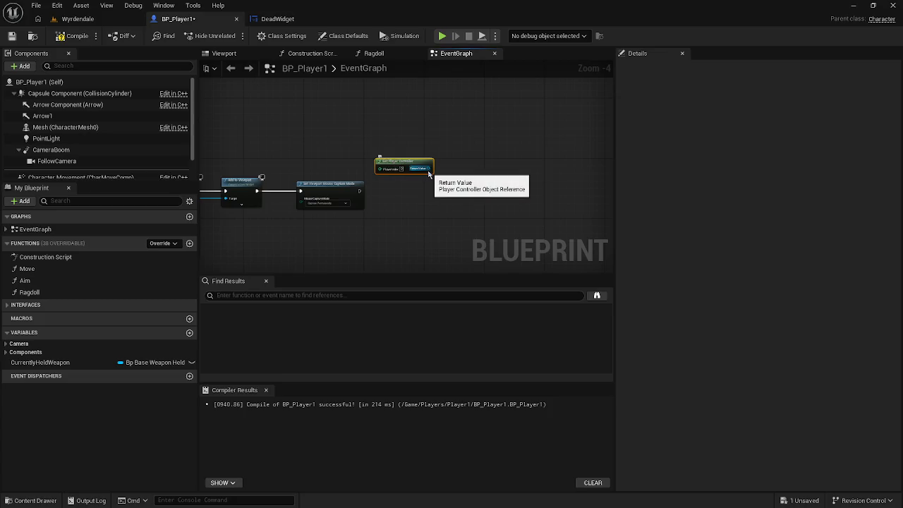
pyautogui.moveTo(428, 173); pyautogui.dragTo(475, 184)
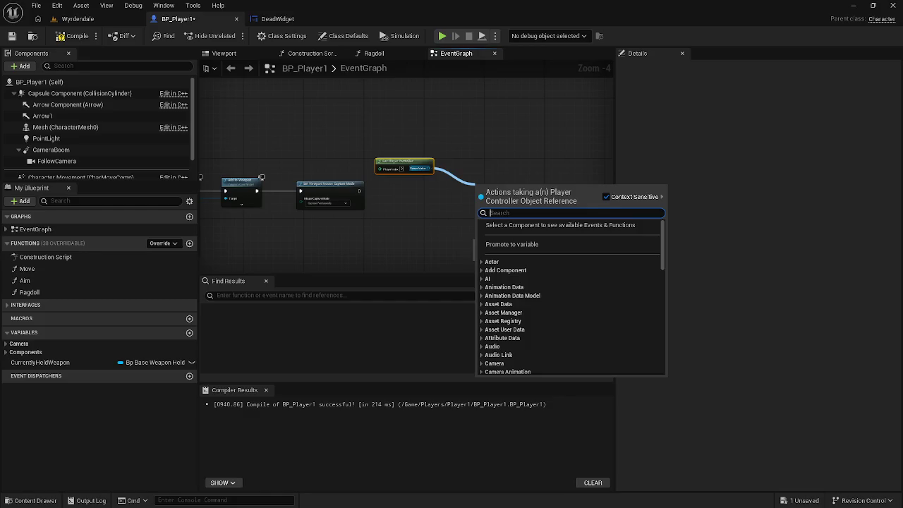
# Add a ticked Set Show Mouse Cursor on Get Player Controller after the capture node, then compile
pyautogui.press('Escape')
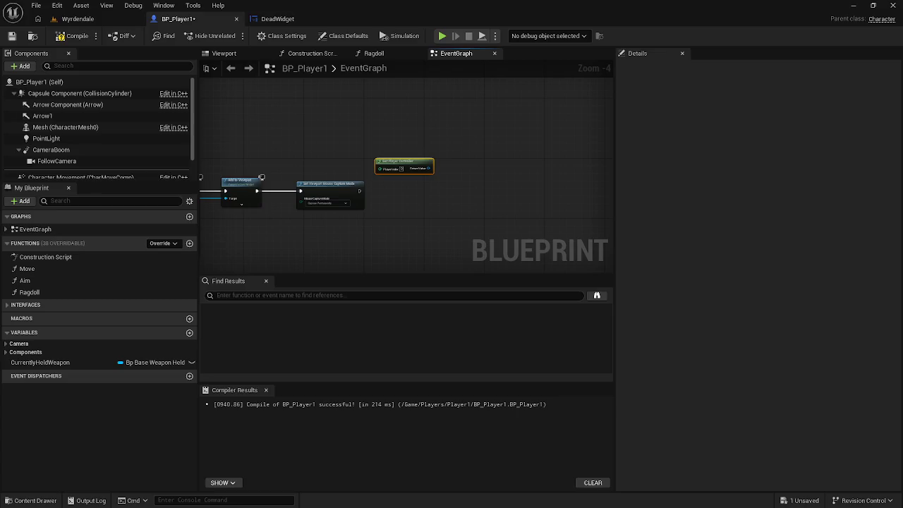
pyautogui.moveTo(427, 173); pyautogui.dragTo(452, 194)
pyautogui.write('sh')
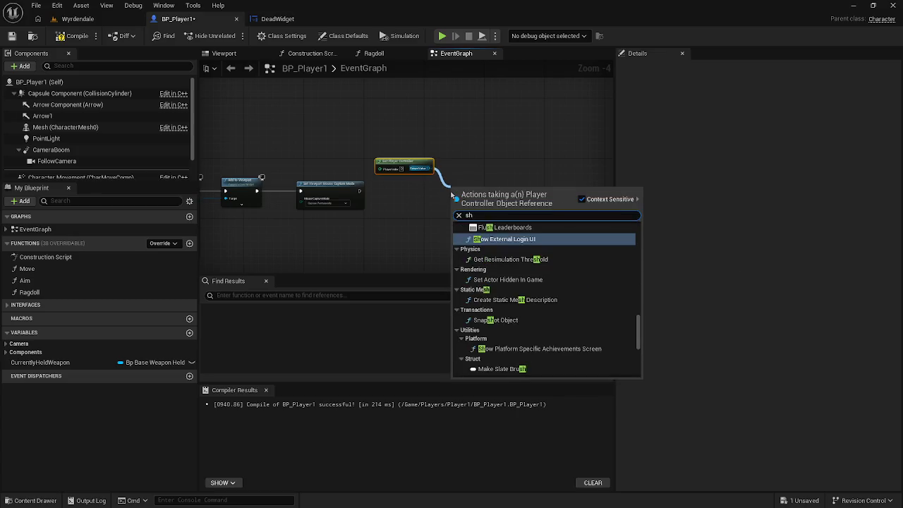
pyautogui.write('ow mouse')
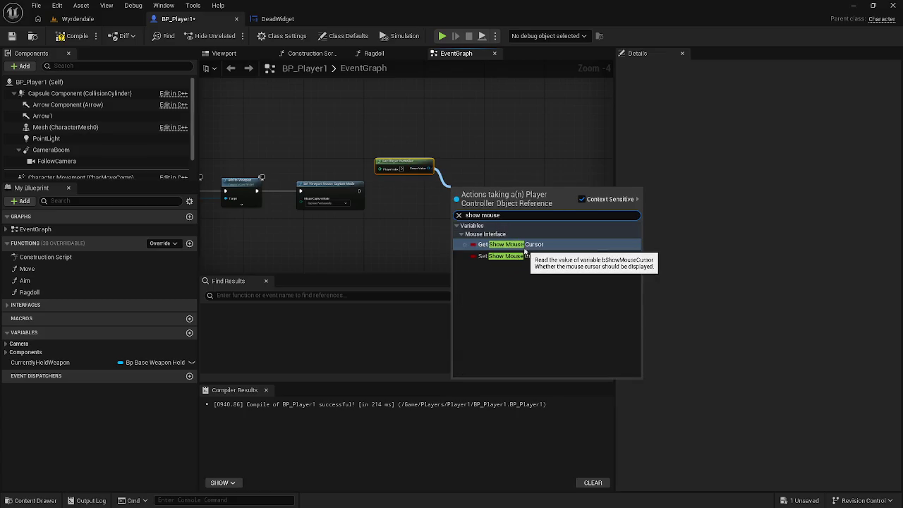
pyautogui.click(501, 256)
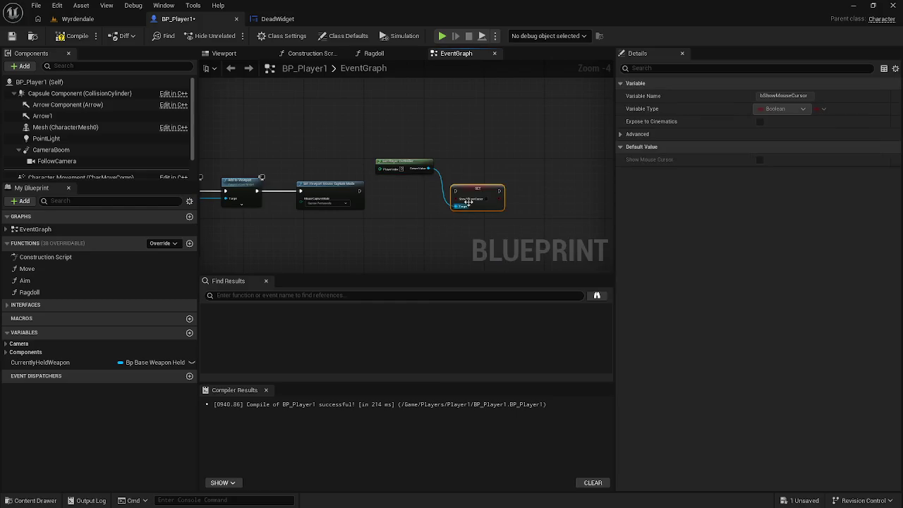
pyautogui.scroll(3, 476, 203)
pyautogui.click(498, 201)
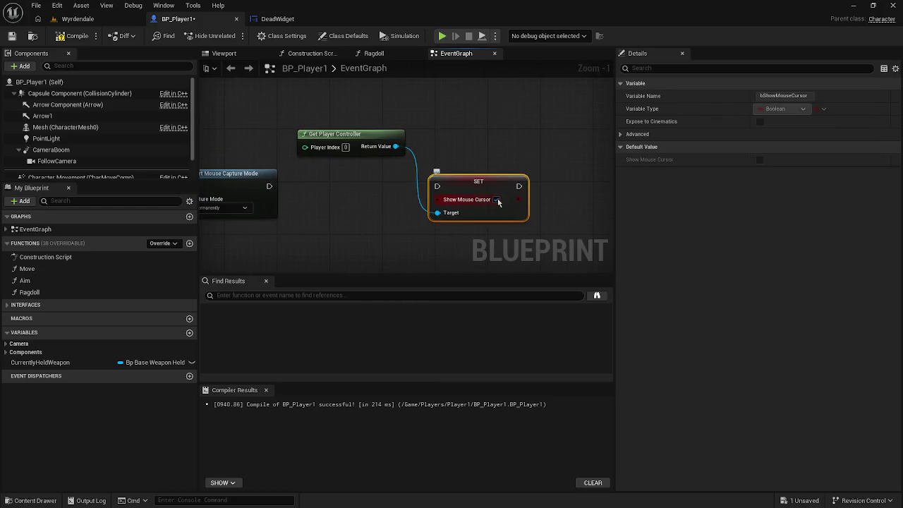
pyautogui.moveTo(437, 186); pyautogui.dragTo(269, 187)
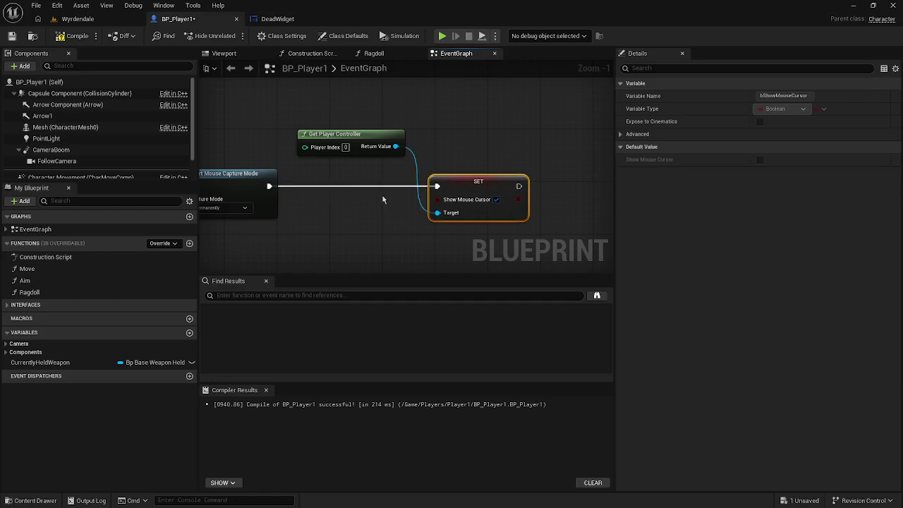
pyautogui.click(73, 35)
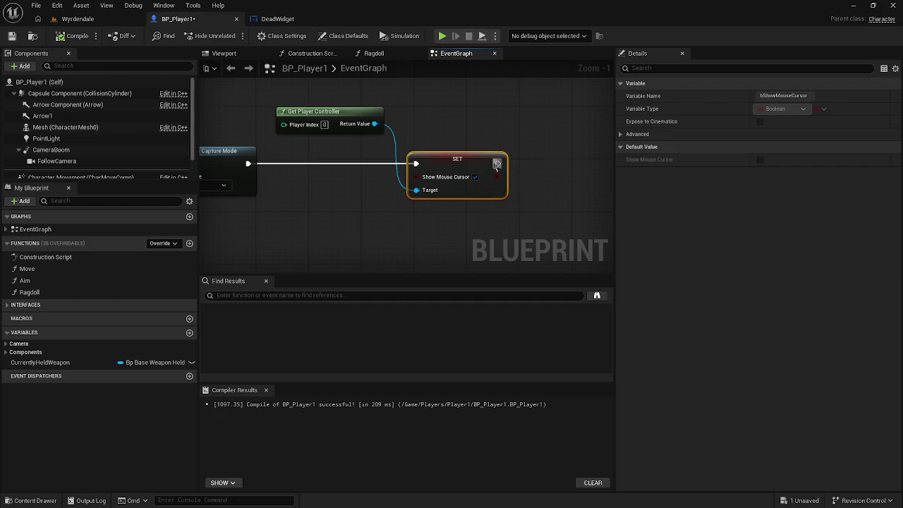
# Add Set Input Mode UI Only after the cursor node, feeding it Get Player Controller and a focus widget
pyautogui.moveTo(497, 163); pyautogui.dragTo(553, 159)
pyautogui.write('set')
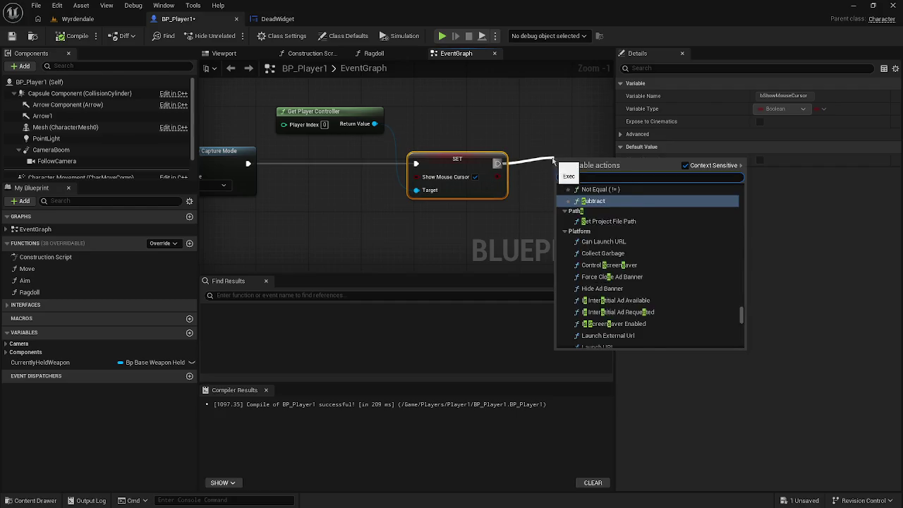
pyautogui.press('BackSpace')
pyautogui.press('BackSpace')
pyautogui.press('BackSpace')
pyautogui.write('unp')
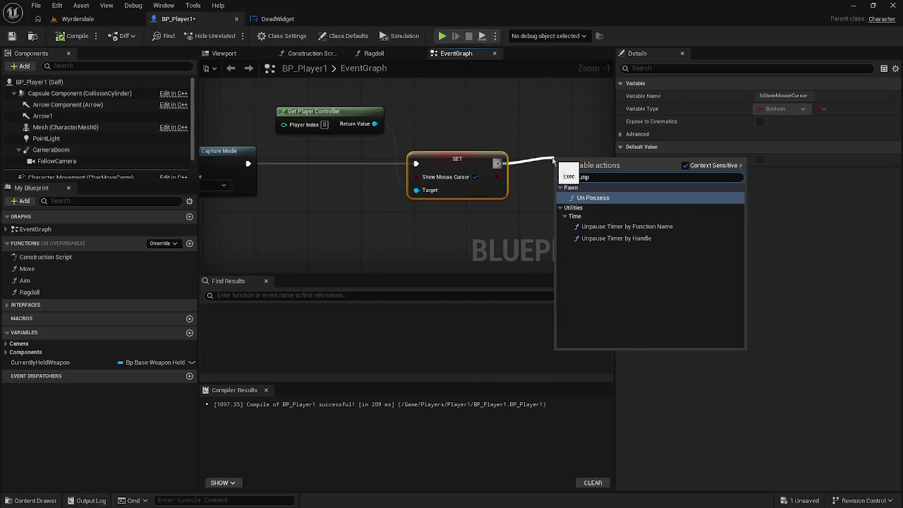
pyautogui.press('BackSpace')
pyautogui.press('BackSpace')
pyautogui.press('BackSpace')
pyautogui.write('set')
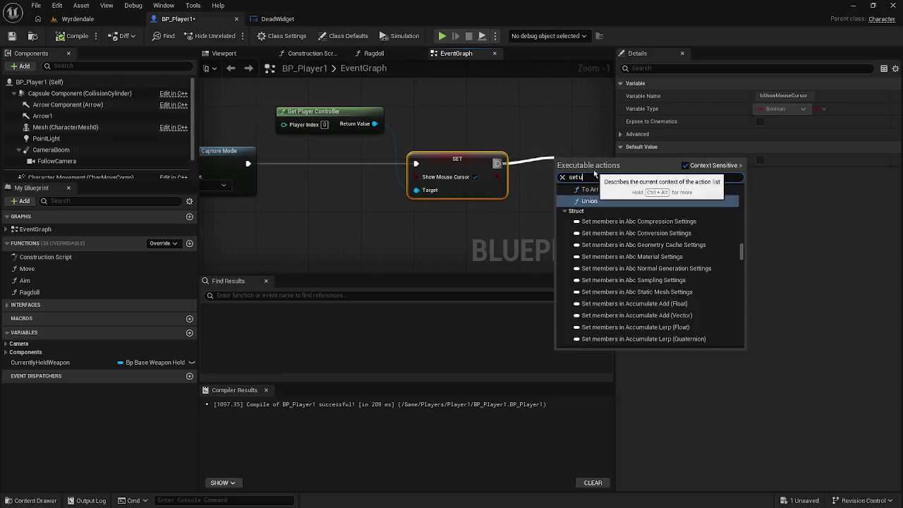
pyautogui.write(' inp')
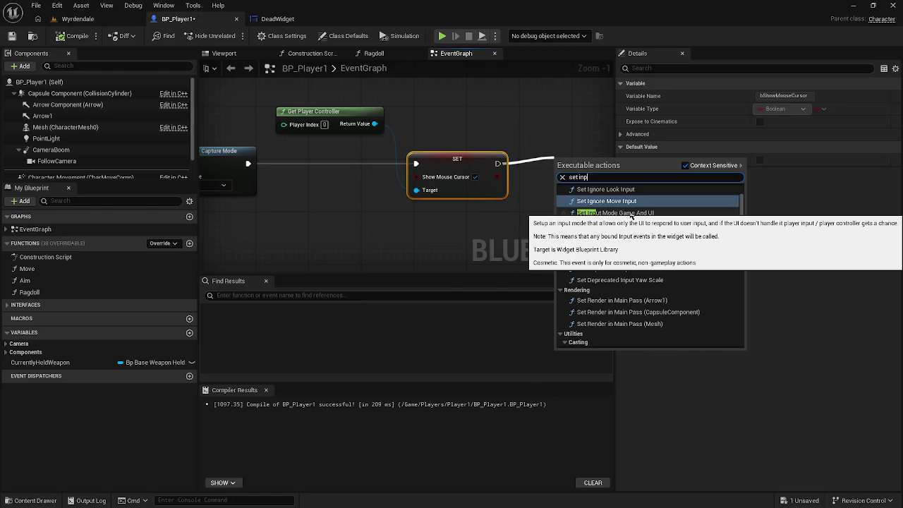
pyautogui.click(631, 236)
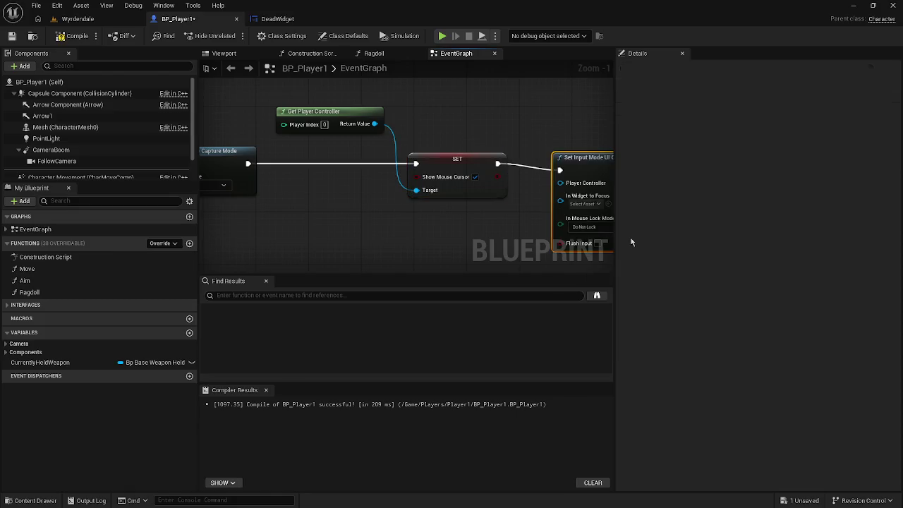
pyautogui.moveTo(489, 186); pyautogui.dragTo(556, 179)
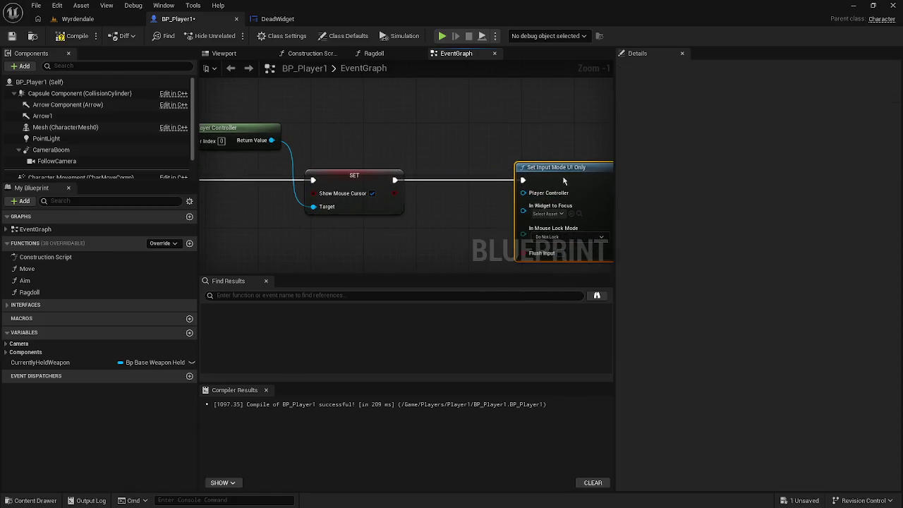
pyautogui.moveTo(271, 140)
pyautogui.mouseDown()
pyautogui.moveTo(544, 196)
pyautogui.moveTo(146, 238)
pyautogui.moveTo(317, 219)
pyautogui.moveTo(275, 199)
pyautogui.moveTo(209, 198)
pyautogui.moveTo(297, 216)
pyautogui.moveTo(211, 212)
pyautogui.moveTo(369, 216)
pyautogui.moveTo(456, 195)
pyautogui.moveTo(303, 234)
pyautogui.moveTo(219, 199)
pyautogui.moveTo(323, 202)
pyautogui.moveTo(332, 177)
pyautogui.moveTo(409, 182)
pyautogui.mouseUp()
pyautogui.click(541, 213)
pyautogui.click(520, 221)
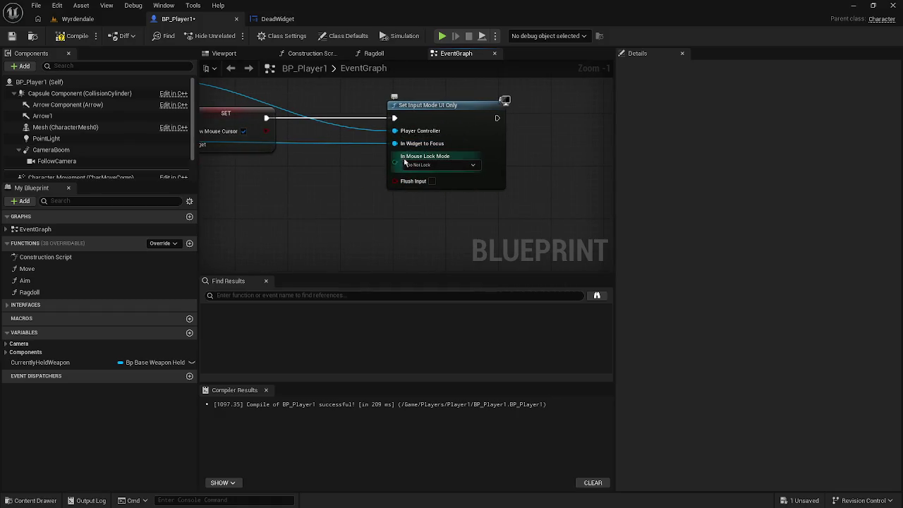
# Set In Mouse Lock Mode to Lock on Capture, route execution into the cursor node, and delete Set Viewport Mouse Capture Mode
pyautogui.click(445, 166)
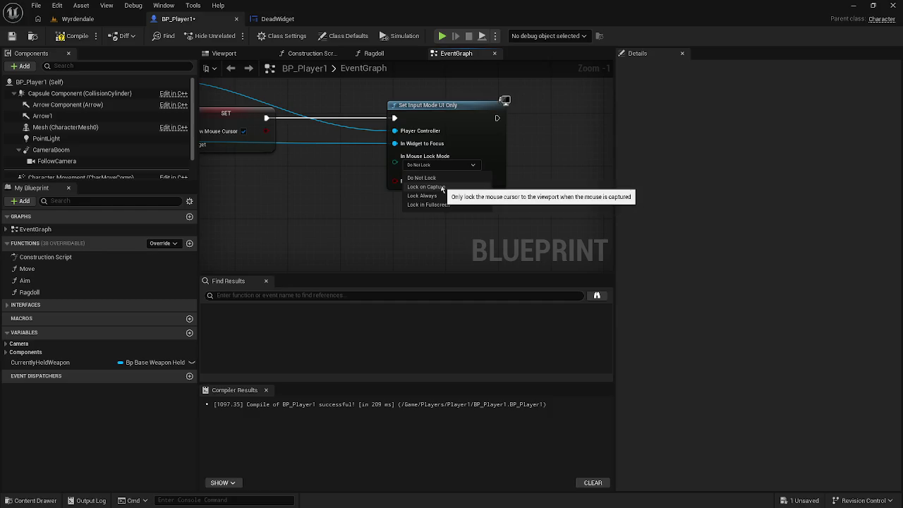
pyautogui.click(442, 187)
pyautogui.moveTo(360, 181)
pyautogui.mouseDown()
pyautogui.moveTo(402, 230)
pyautogui.moveTo(480, 180)
pyautogui.mouseUp()
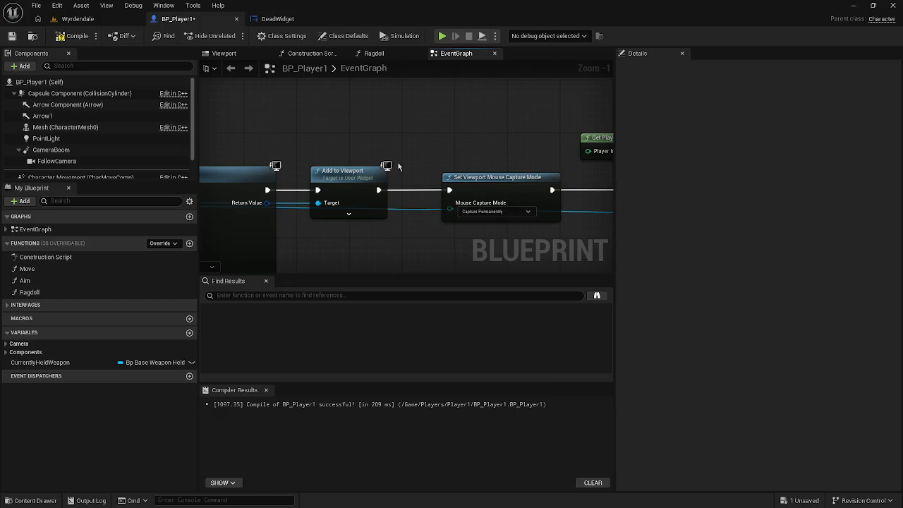
pyautogui.moveTo(379, 190)
pyautogui.mouseDown()
pyautogui.moveTo(593, 198)
pyautogui.moveTo(390, 190)
pyautogui.mouseUp()
pyautogui.click(274, 218)
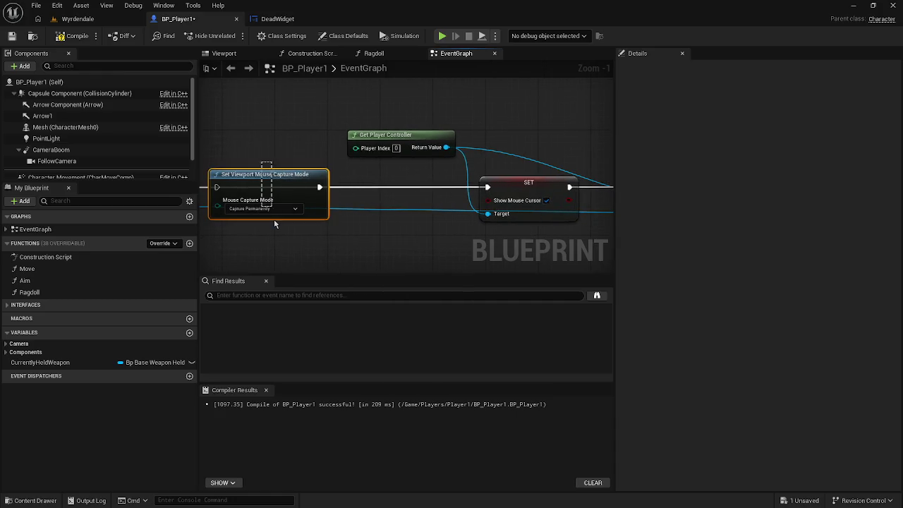
pyautogui.press('Delete')
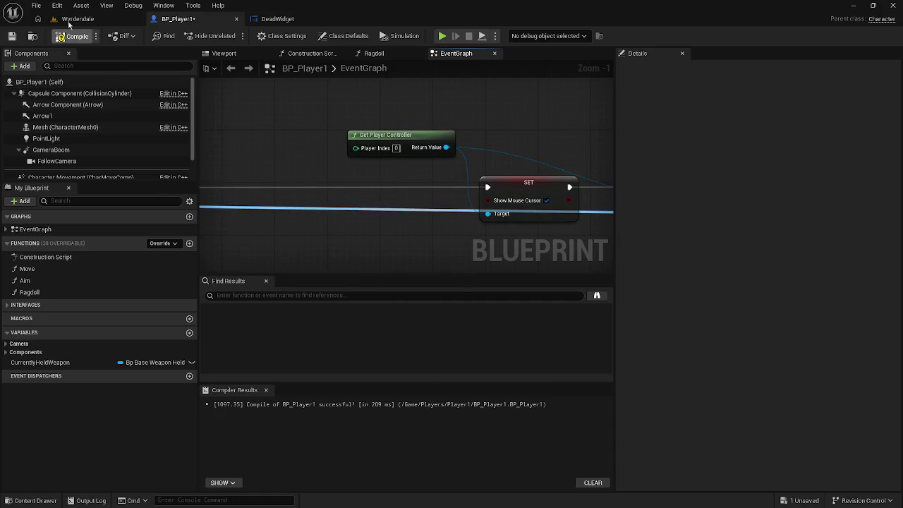
# Play-test Wyrdendale from a chosen viewport spot, then exit at the GameOver screen
pyautogui.click(69, 20)
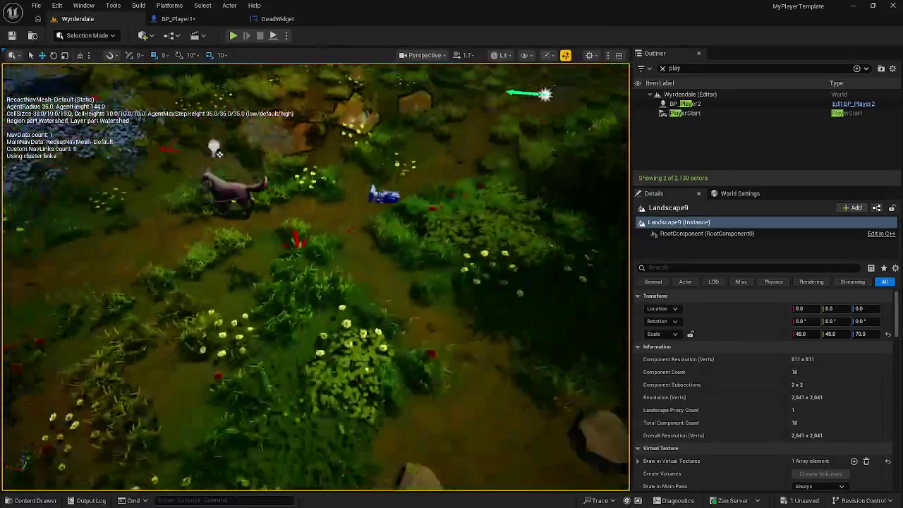
pyautogui.rightClick(242, 176)
pyautogui.moveTo(282, 355)
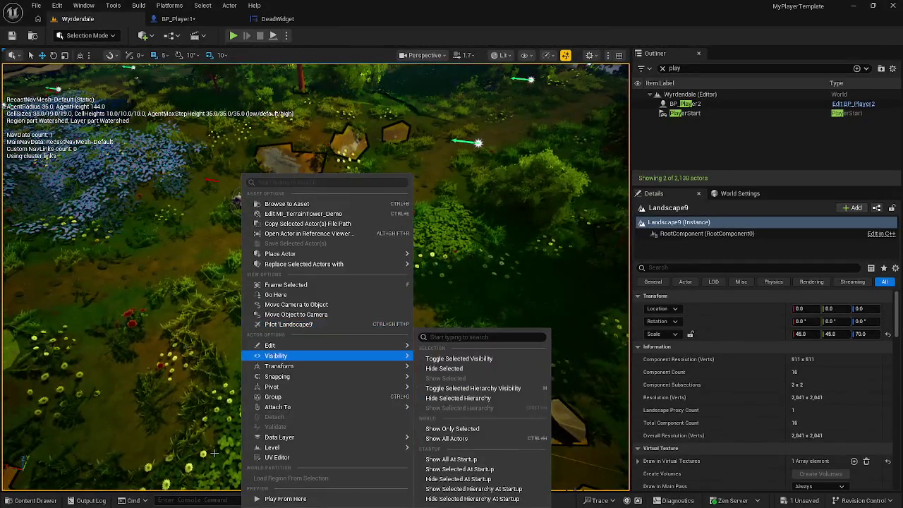
pyautogui.click(269, 499)
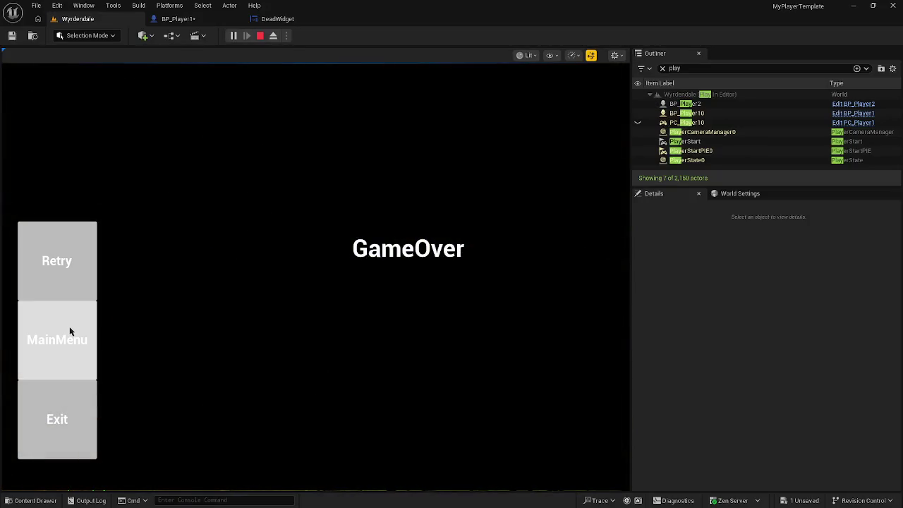
pyautogui.click(68, 430)
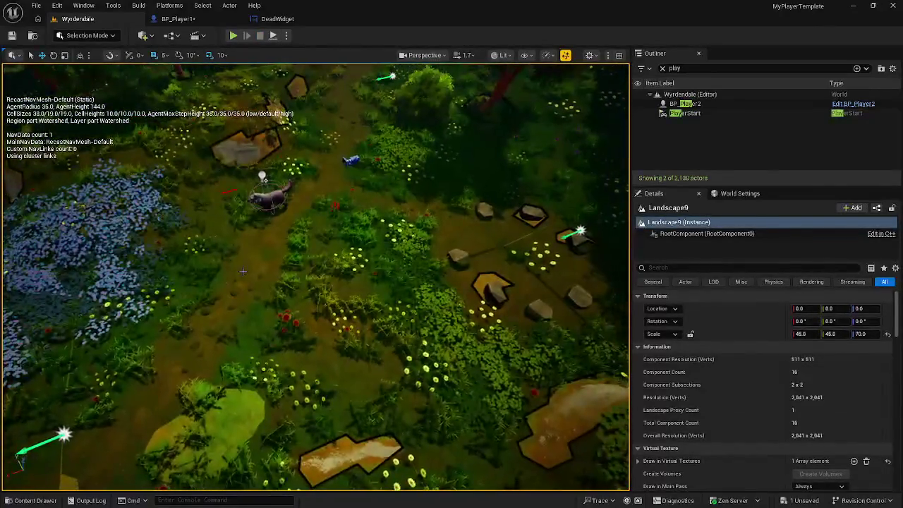
pyautogui.click(36, 5)
# Save every unsaved asset with File > Save All
pyautogui.moveTo(81, 100)
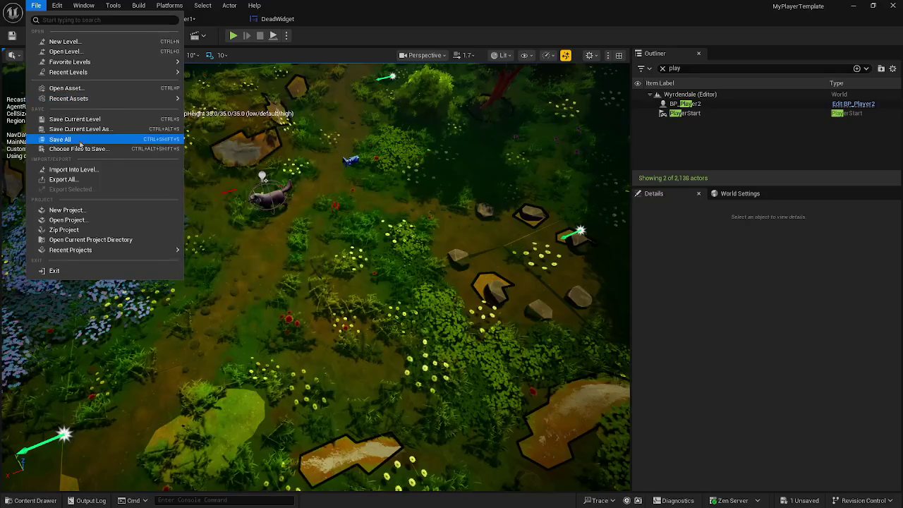
pyautogui.click(60, 139)
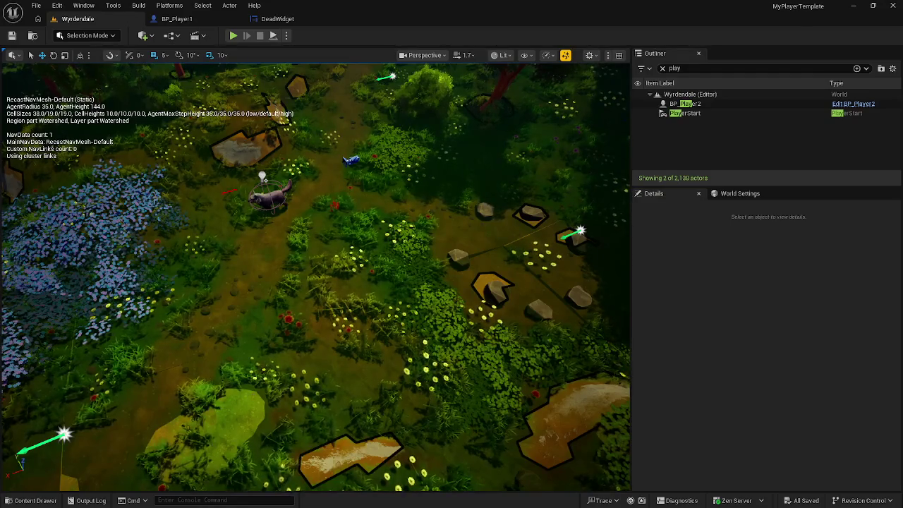
pyautogui.click(315, 275)
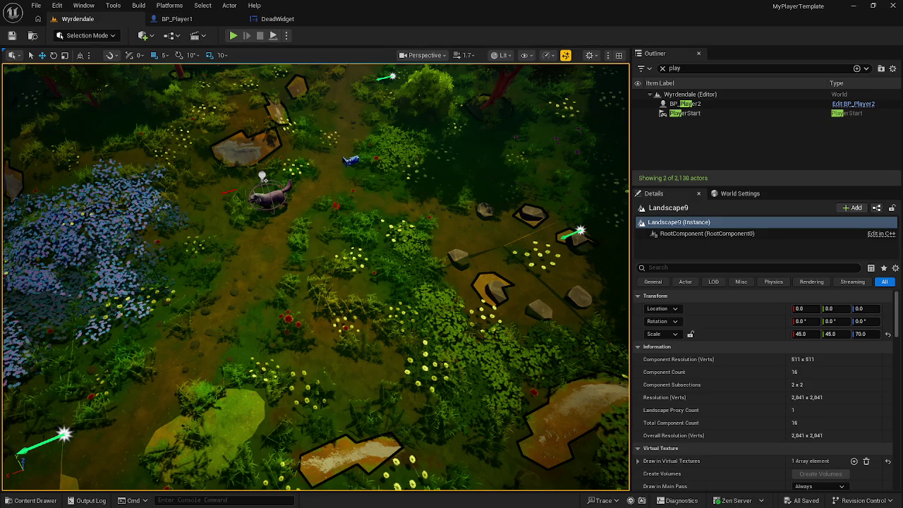
pyautogui.press('p')
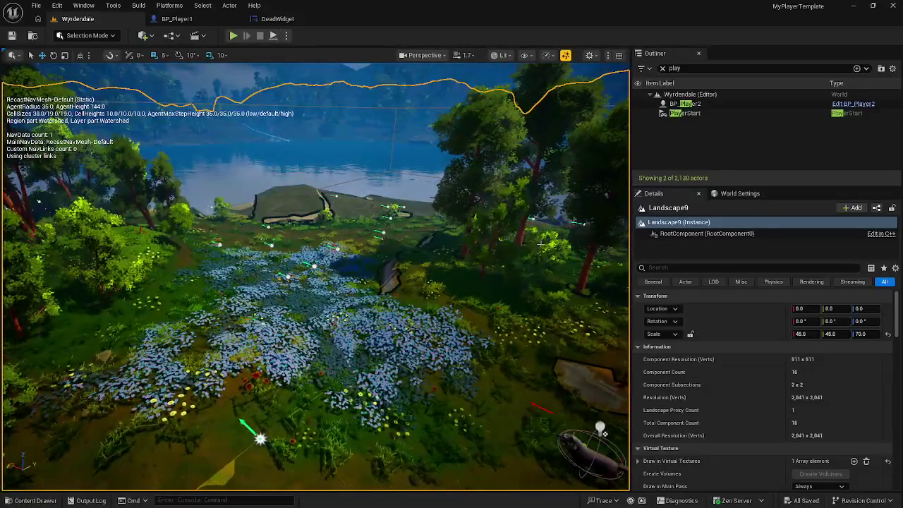
pyautogui.press('Escape')
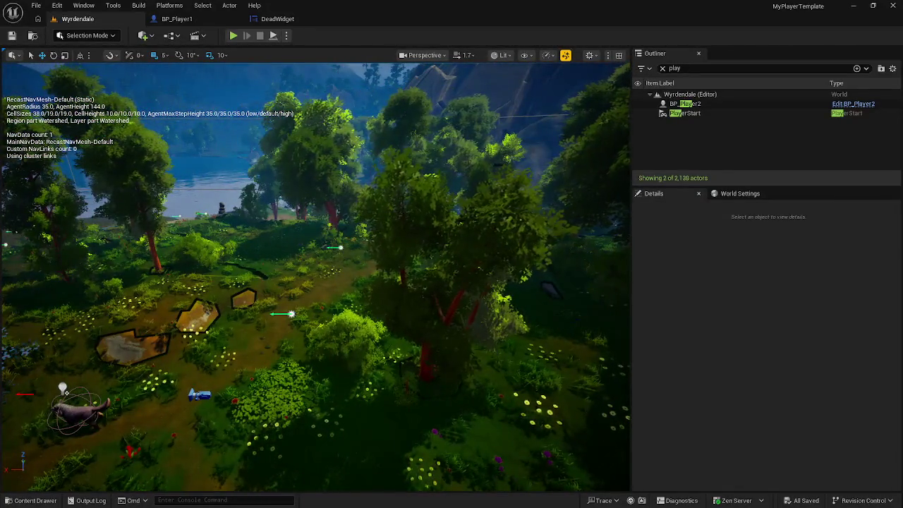
pyautogui.press('p')
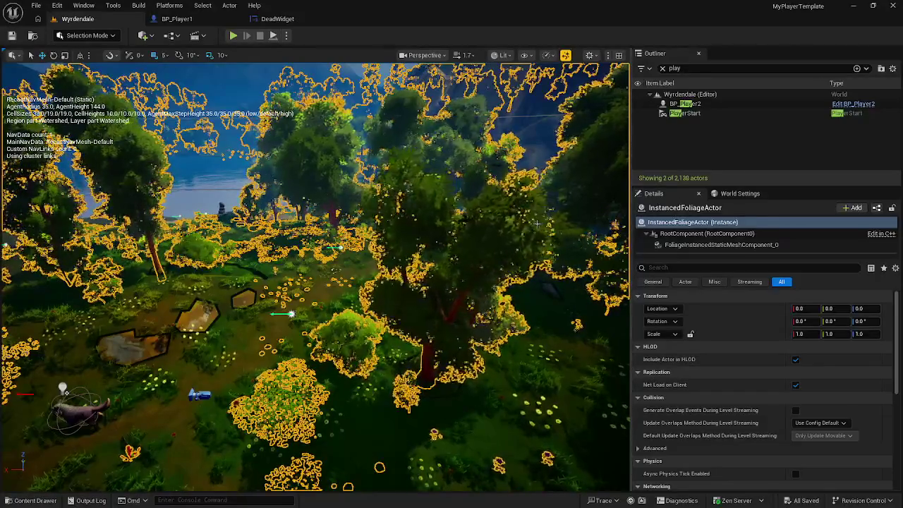
pyautogui.moveTo(536, 285)
pyautogui.mouseDown()
pyautogui.moveTo(543, 445)
pyautogui.moveTo(536, 346)
pyautogui.mouseUp()
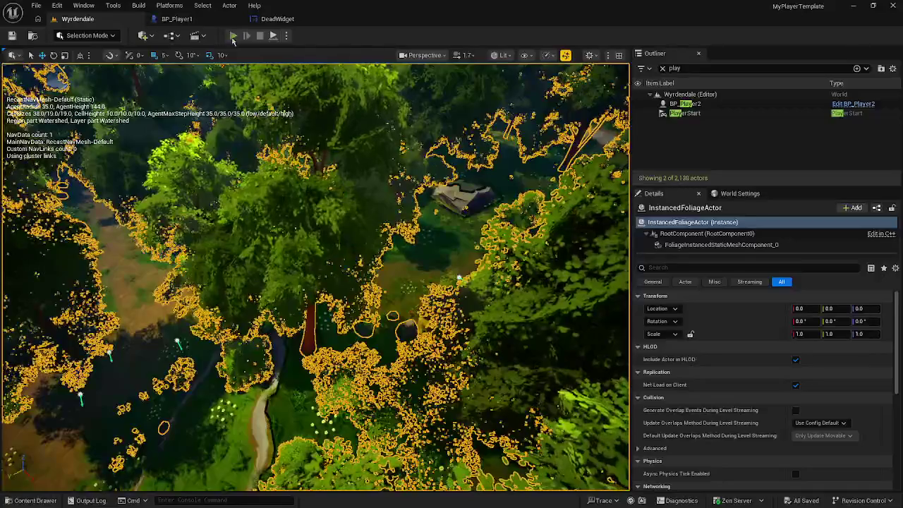
pyautogui.hotkey('alt', 'p')
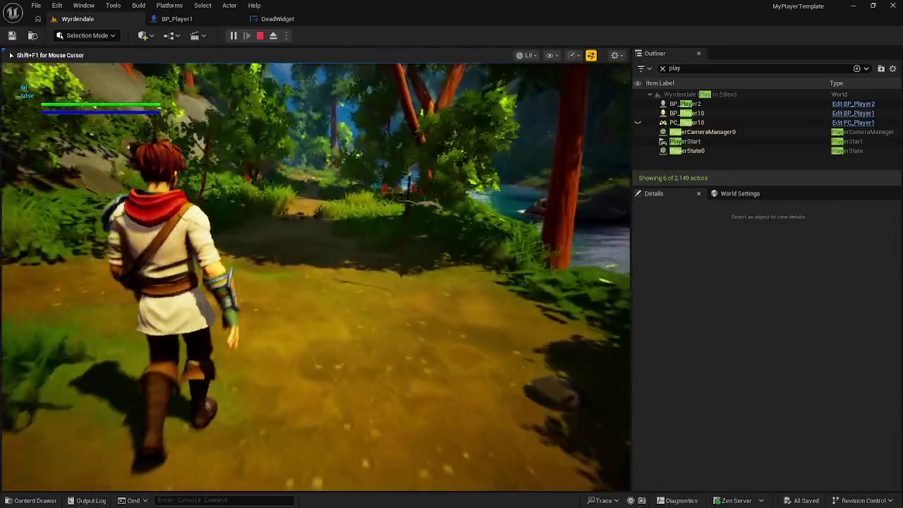
# Stop the Wyrdendale play test, return to the BP_Player1 Blueprint, and open the Content Drawer
pyautogui.press('e')
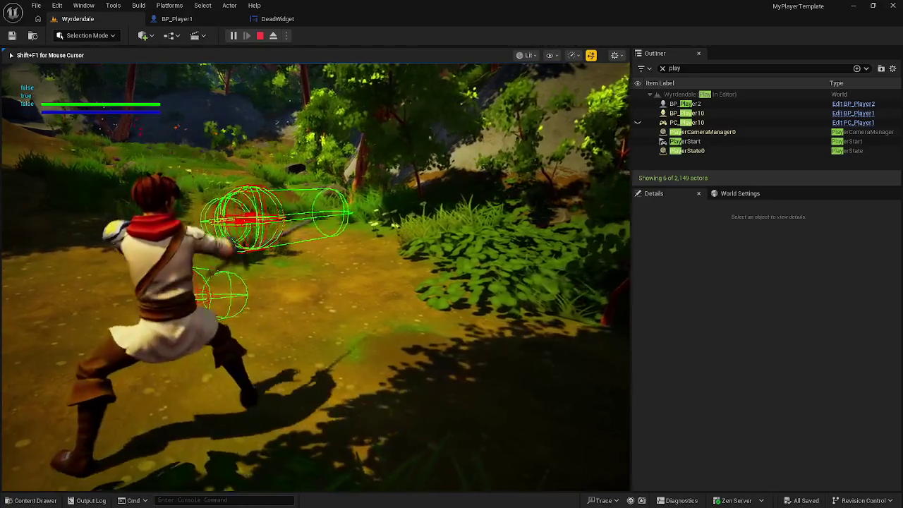
pyautogui.press('Escape')
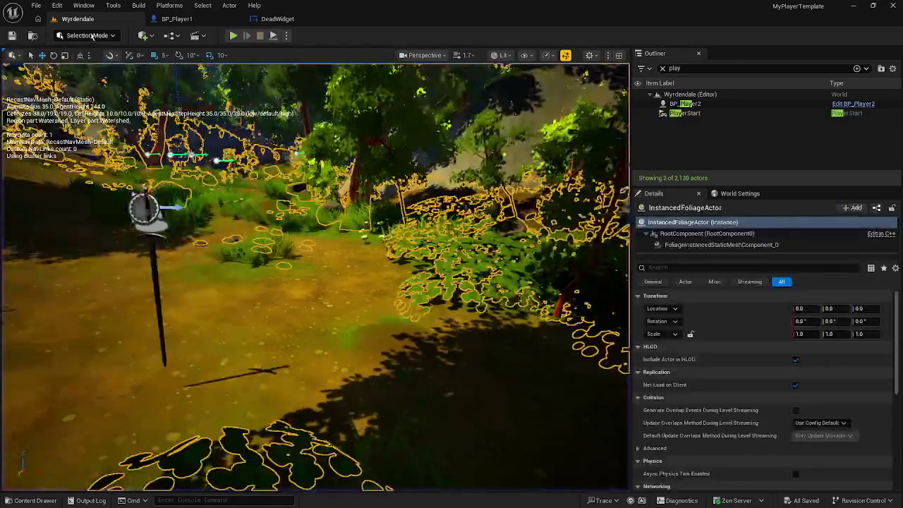
pyautogui.hotkey('ctrl', 'space')
pyautogui.click(198, 21)
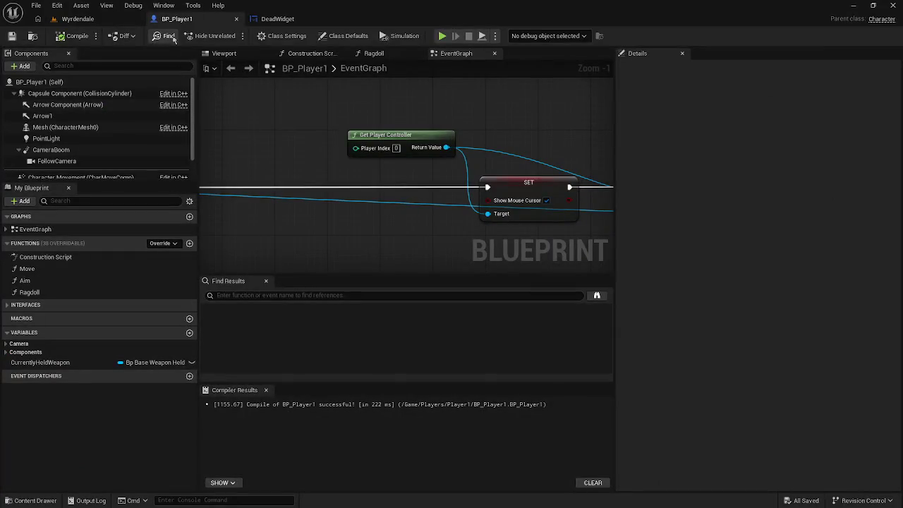
pyautogui.hotkey('ctrl', 'space')
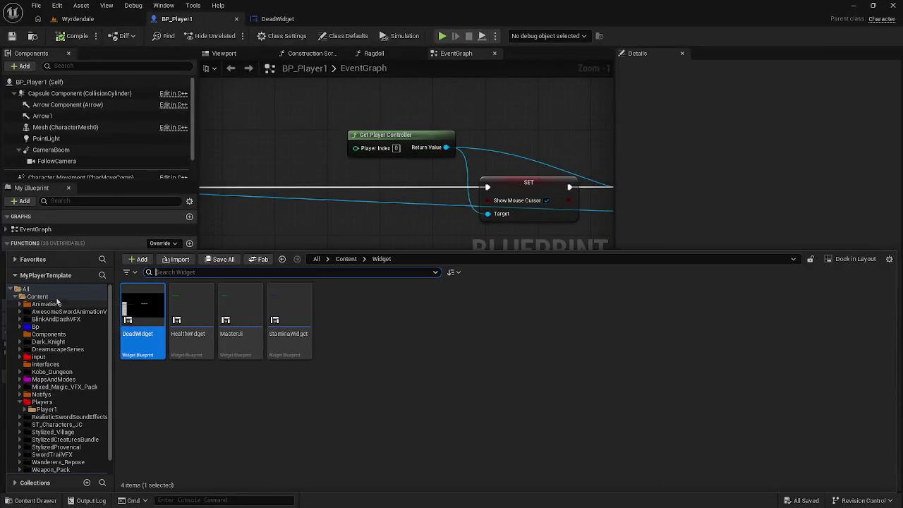
# Browse Content > Animations > Stylizedmale, look through the assets, and open MultiAnim_Montage1
pyautogui.click(43, 297)
pyautogui.doubleClick(144, 314)
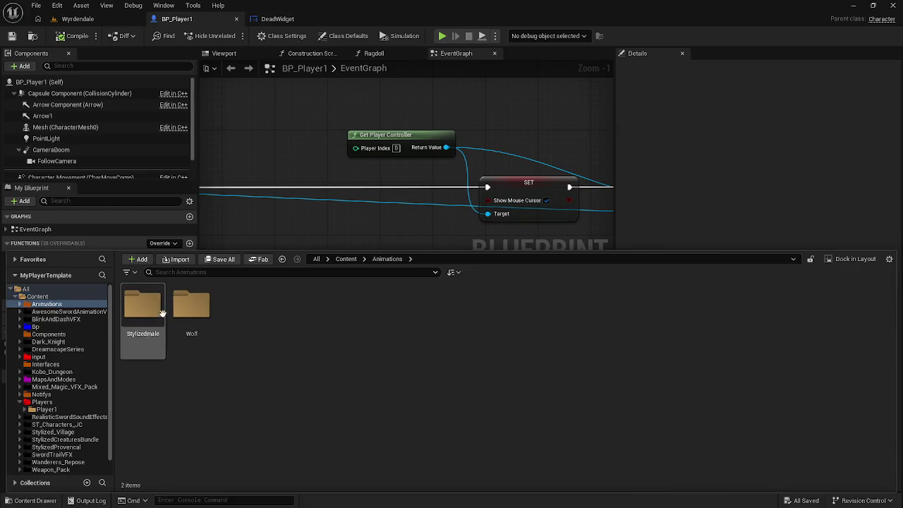
pyautogui.doubleClick(160, 316)
pyautogui.scroll(-3, 441, 302)
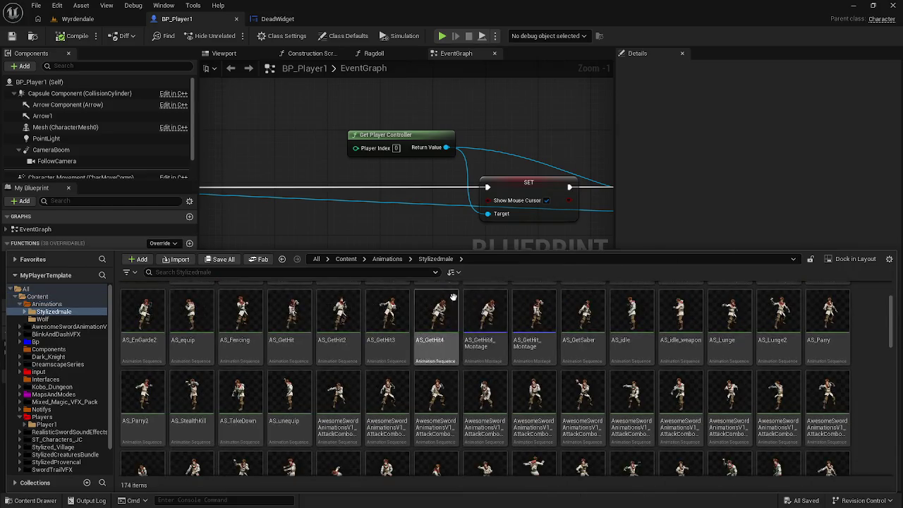
pyautogui.moveTo(626, 347)
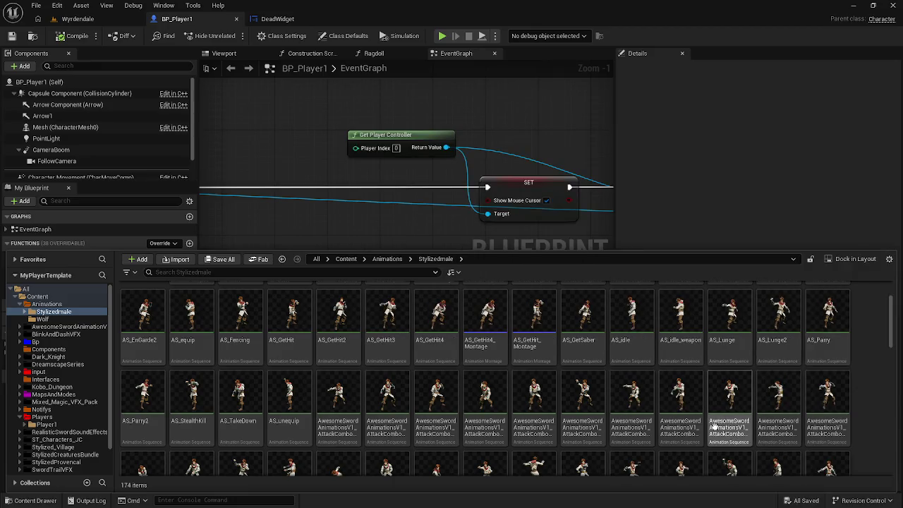
pyautogui.scroll(-10, 714, 427)
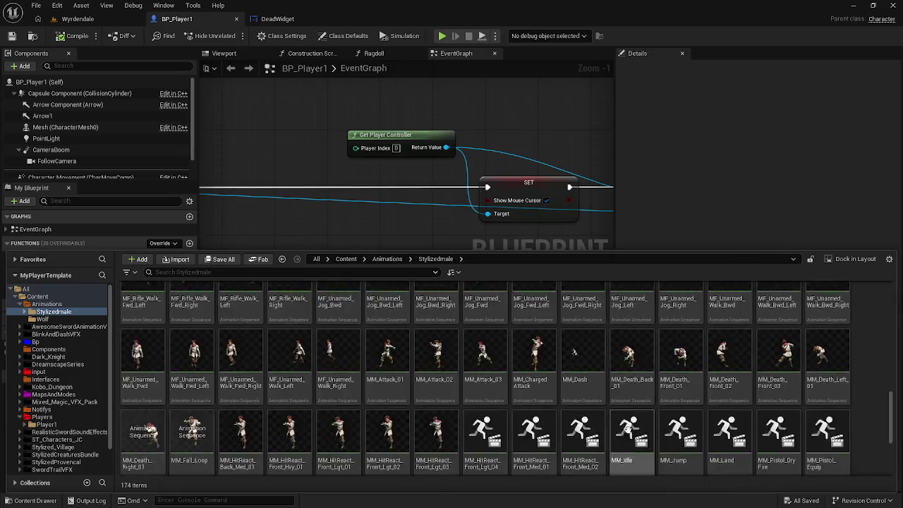
pyautogui.doubleClick(497, 422)
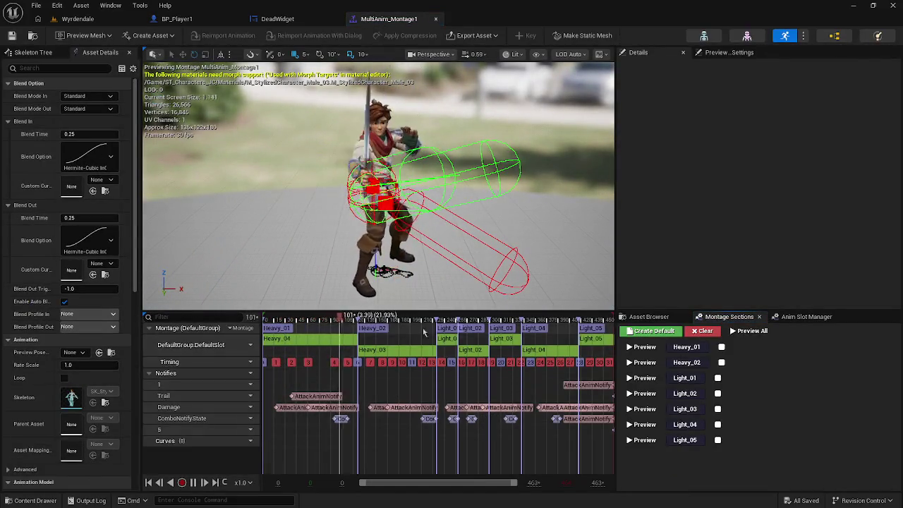
# Preview the Light_01 and Light_02 sections of MultiAnim_Montage1 and zoom the timeline
pyautogui.click(469, 329)
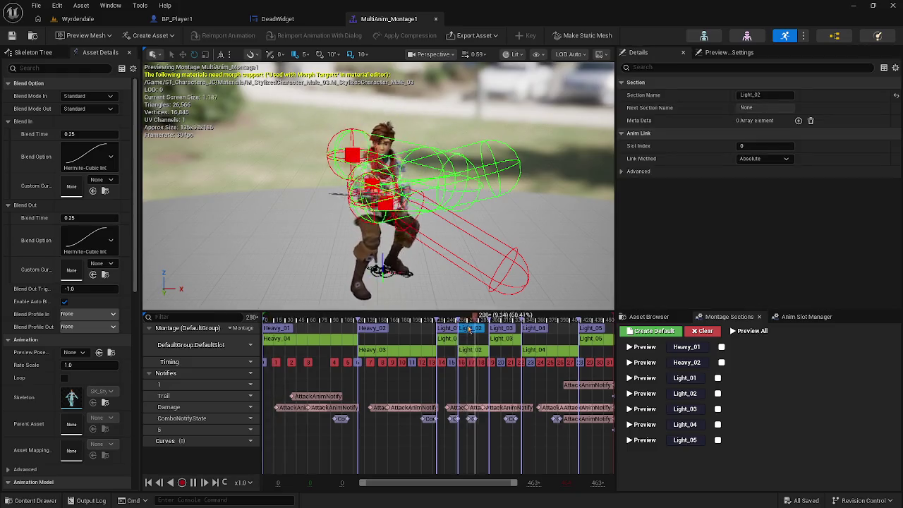
pyautogui.moveTo(423, 247); pyautogui.dragTo(328, 253)
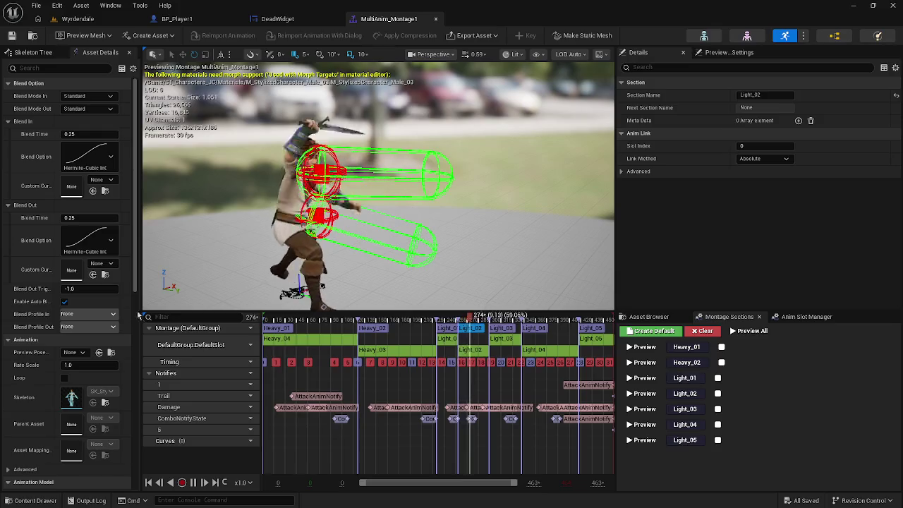
pyautogui.click(446, 328)
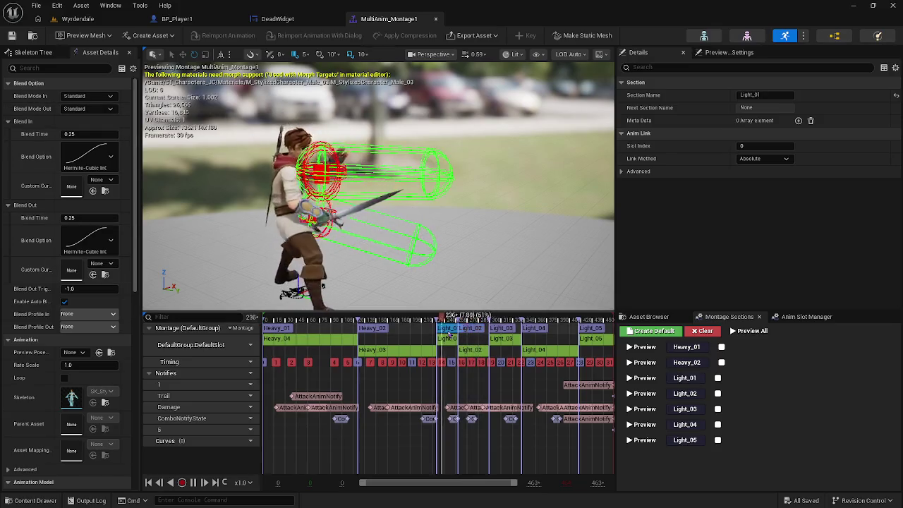
pyautogui.click(468, 329)
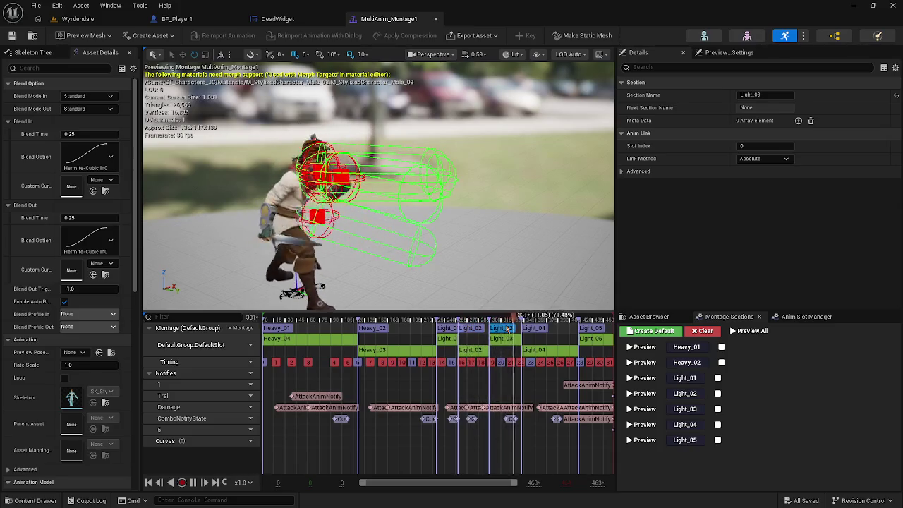
pyautogui.click(469, 329)
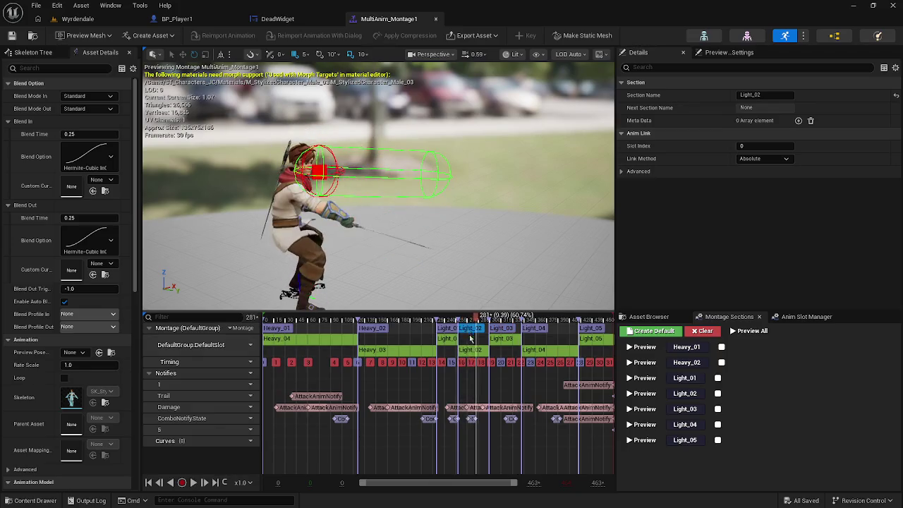
pyautogui.scroll(5, 474, 420)
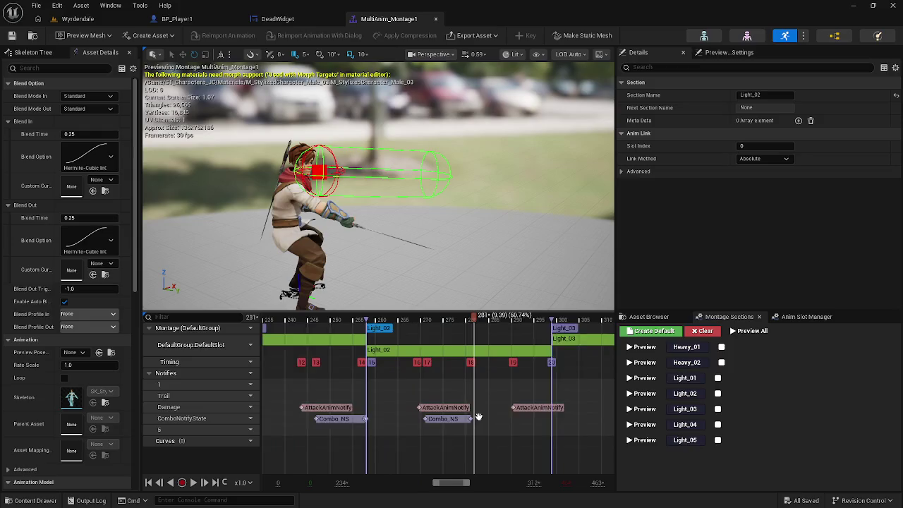
# Move Light_02's Combo NS notify later to about frame 286 and save the montage
pyautogui.click(487, 426)
pyautogui.moveTo(487, 425); pyautogui.dragTo(531, 419)
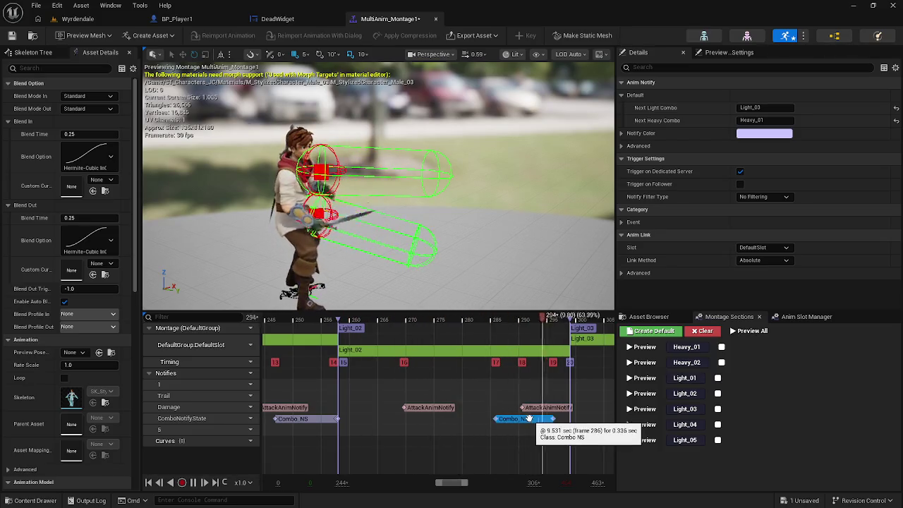
pyautogui.moveTo(530, 419); pyautogui.dragTo(515, 422)
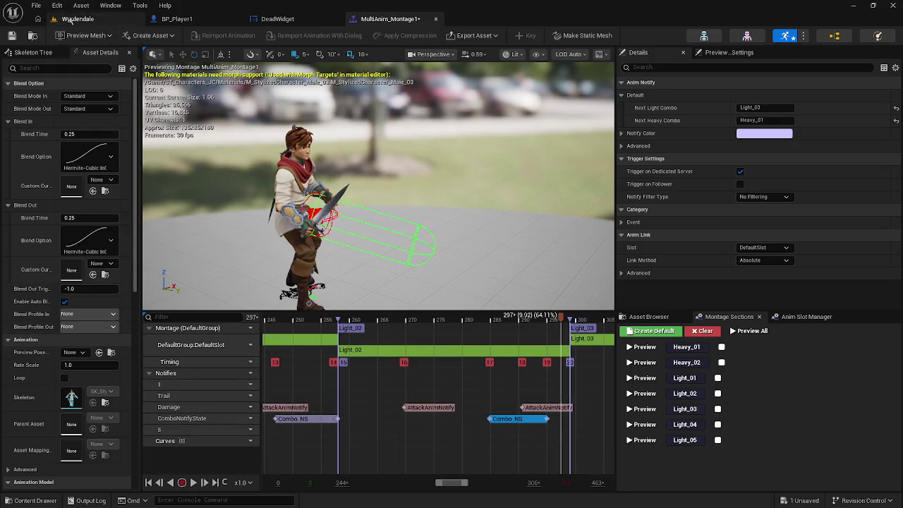
pyautogui.click(11, 36)
pyautogui.click(78, 18)
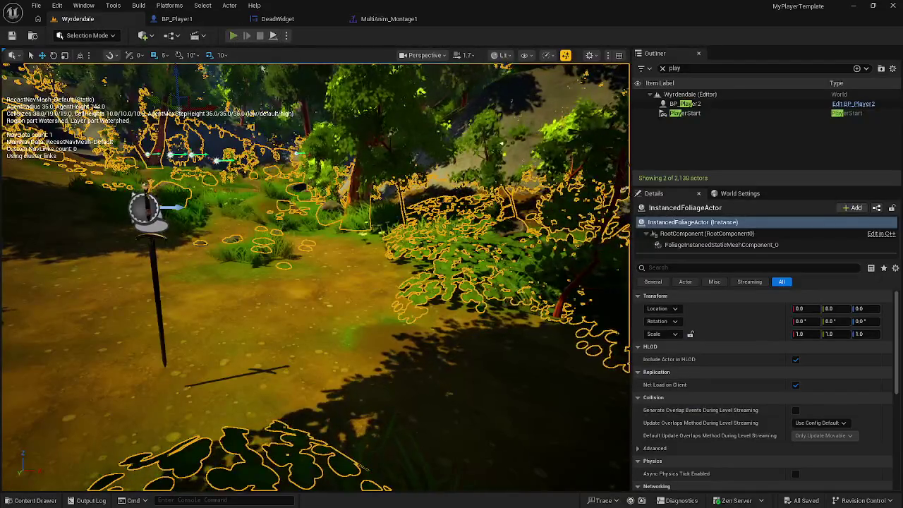
# Play-test Wyrdendale with Alt+P to try the adjusted combo, then return to the montage
pyautogui.hotkey('alt', 'p')
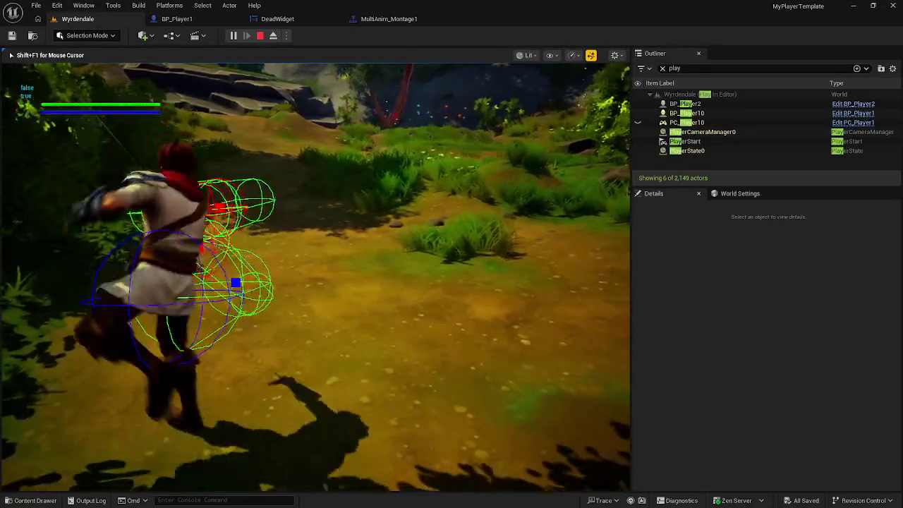
pyautogui.press('Escape')
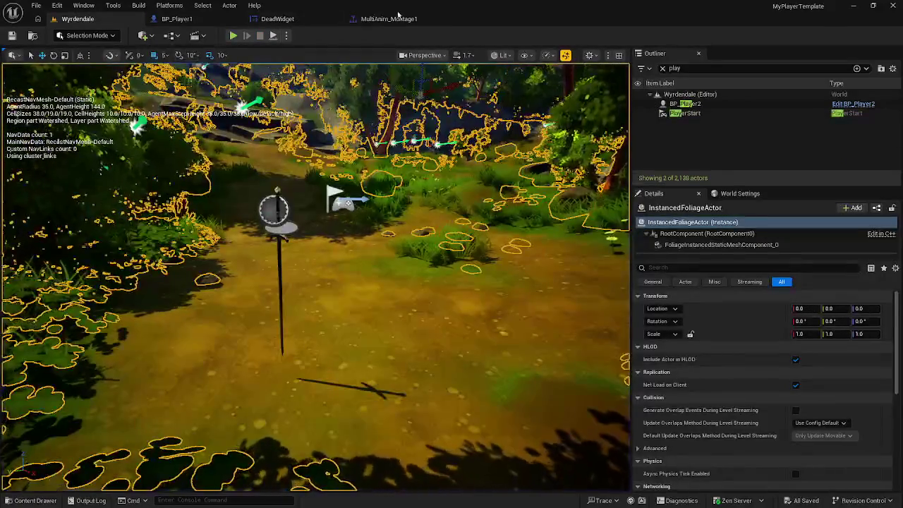
pyautogui.click(408, 21)
# Pan the montage timeline to the Light_04 section and preview it
pyautogui.click(479, 390)
pyautogui.scroll(-5, 478, 390)
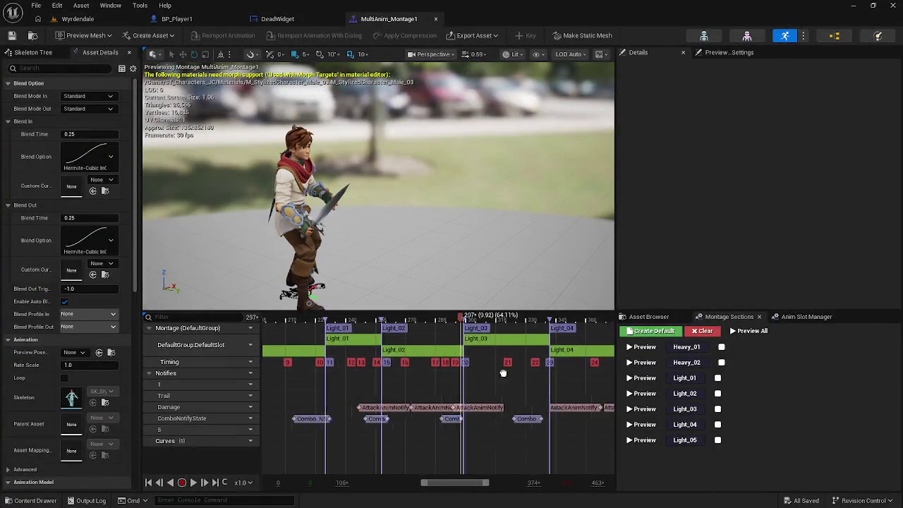
pyautogui.moveTo(478, 390)
pyautogui.mouseDown()
pyautogui.moveTo(329, 393)
pyautogui.moveTo(378, 406)
pyautogui.moveTo(418, 392)
pyautogui.mouseUp()
pyautogui.scroll(5, 459, 425)
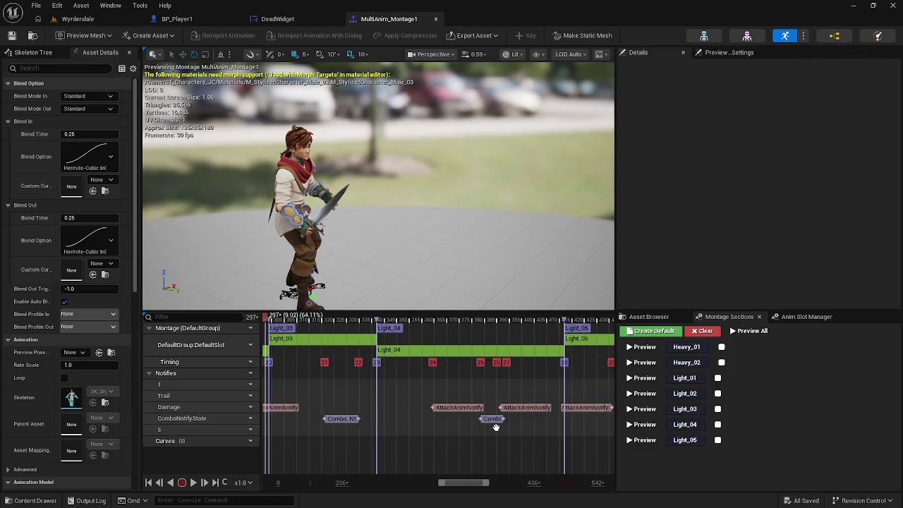
pyautogui.click(325, 328)
pyautogui.press('space')
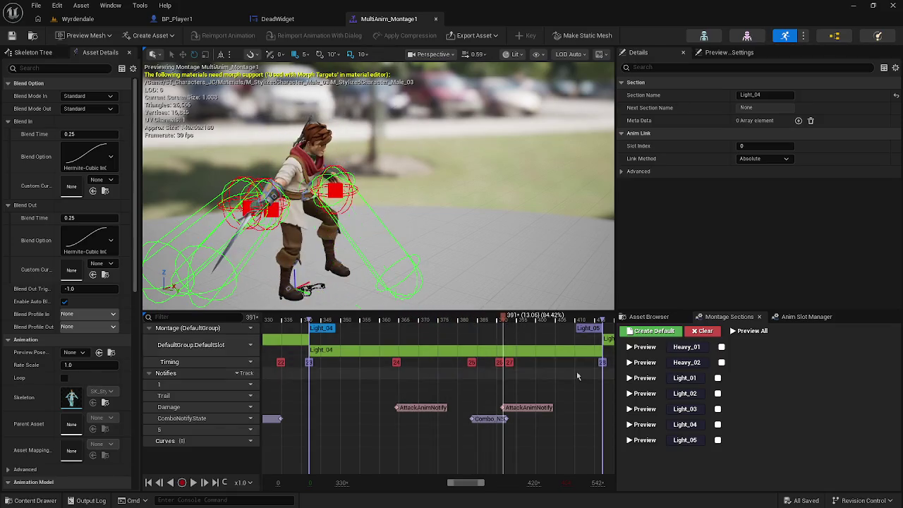
# Move the Light_04 combo notify to frame 394 and save the montage
pyautogui.click(576, 370)
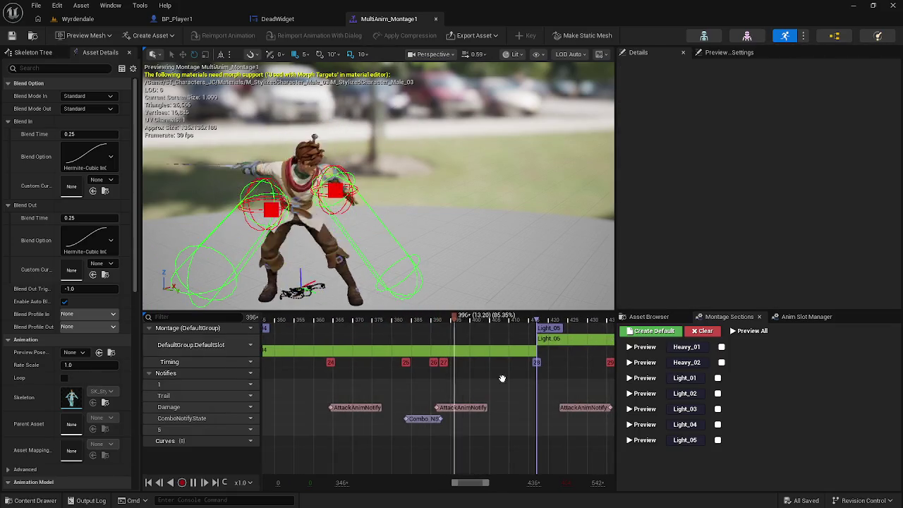
pyautogui.moveTo(430, 419); pyautogui.dragTo(477, 419)
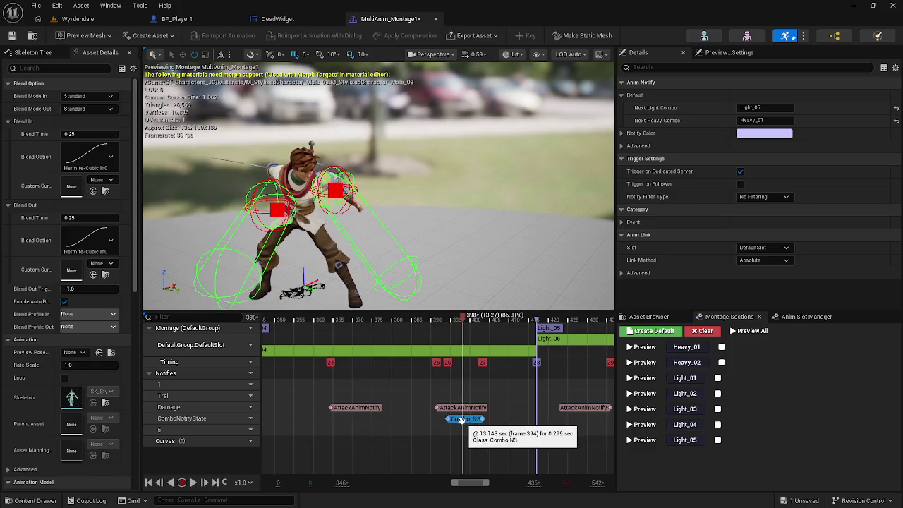
pyautogui.click(11, 35)
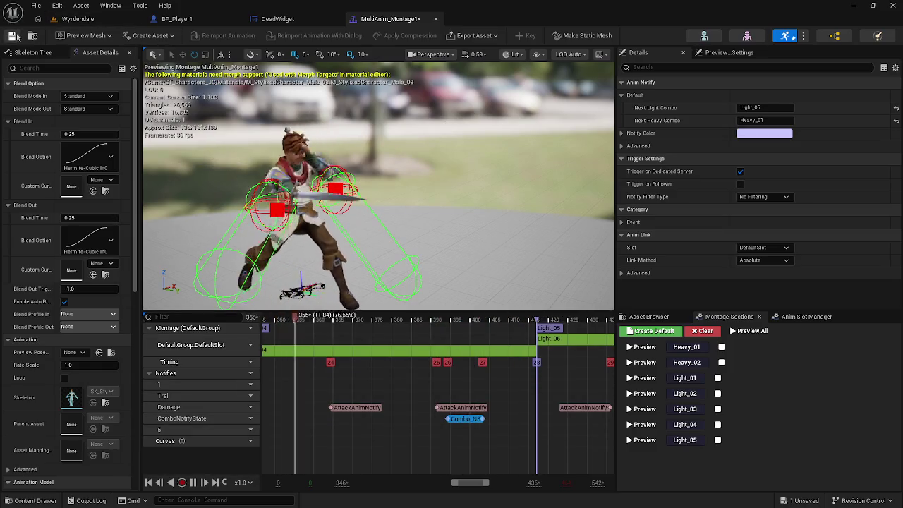
pyautogui.click(78, 19)
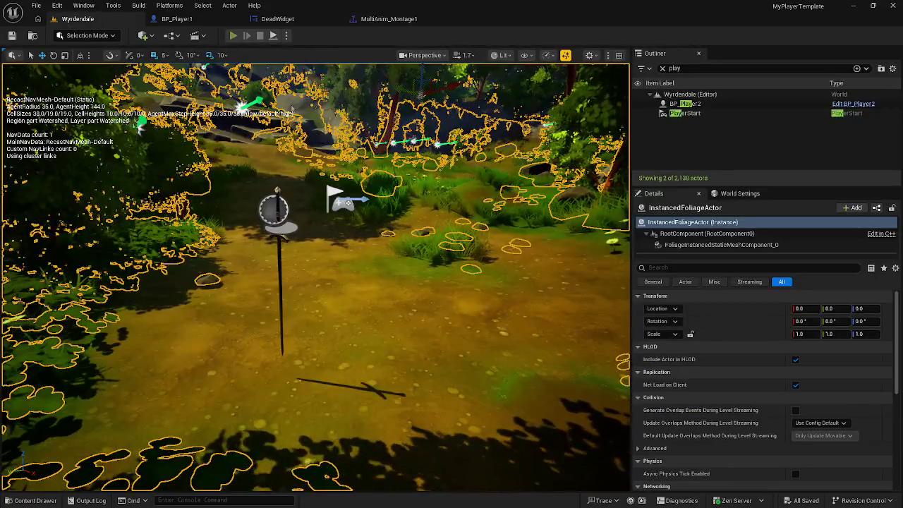
# Play-test Wyrdendale with a light attack, then stop and select the foliage actor
pyautogui.hotkey('alt', 'p')
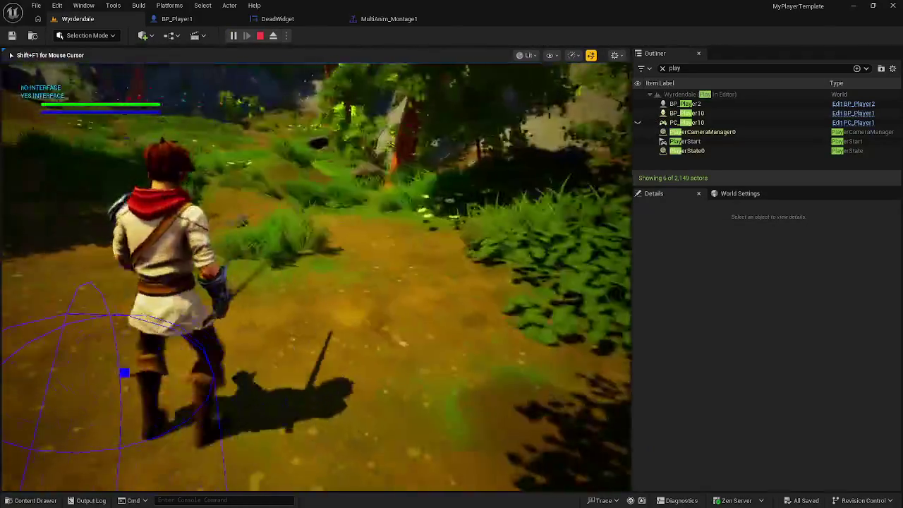
pyautogui.click(315, 277)
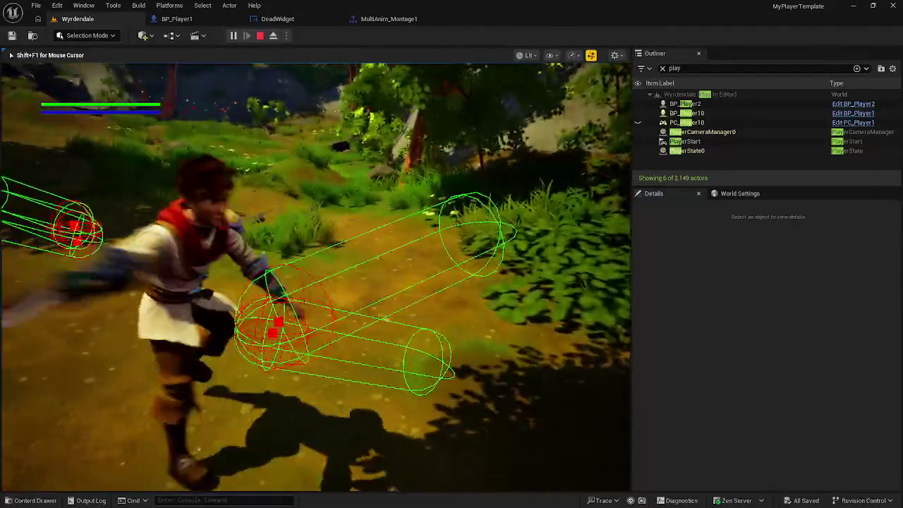
pyautogui.press('Escape')
pyautogui.click(214, 272)
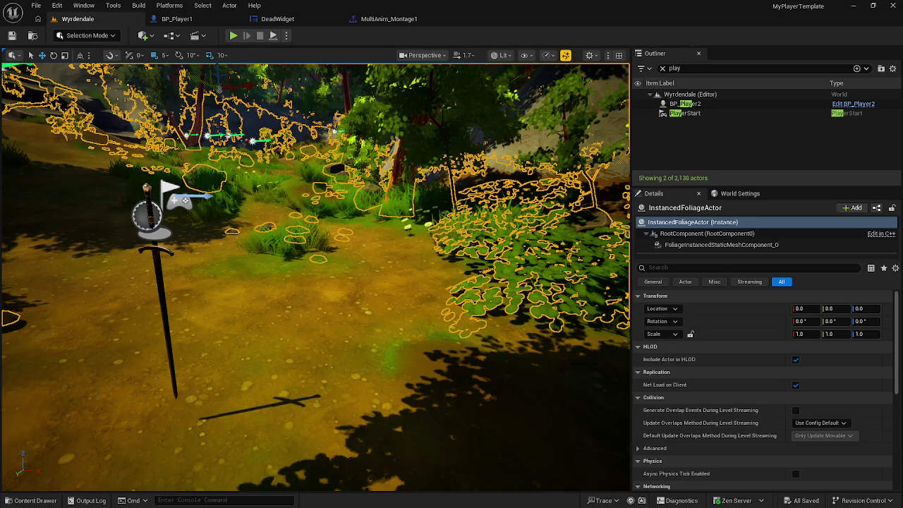
# In BP_Player1, bring the Left Mouse Button montage nodes into view and show the Mesh component's details
pyautogui.click(456, 242)
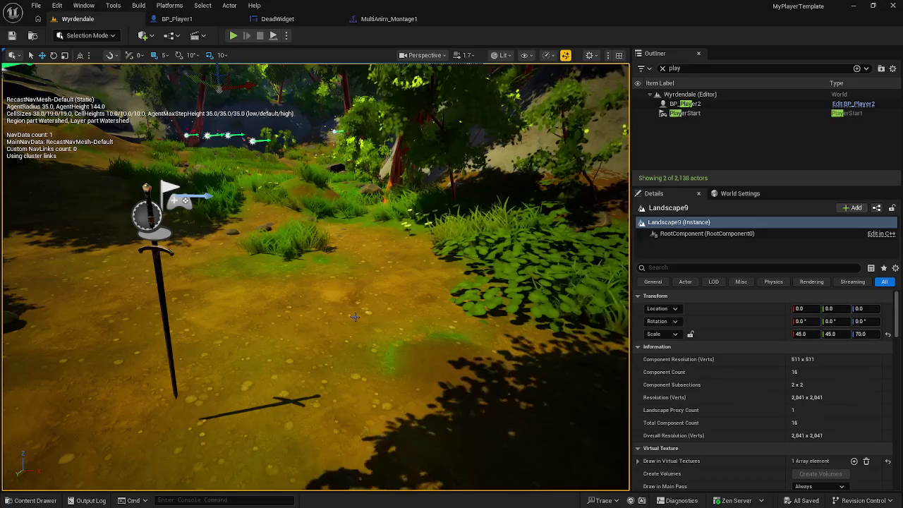
pyautogui.click(177, 19)
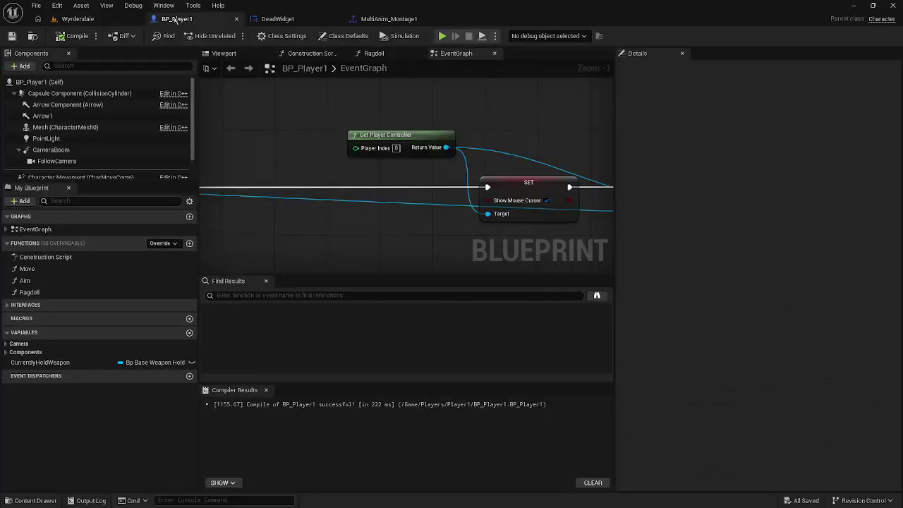
pyautogui.scroll(-5, 466, 205)
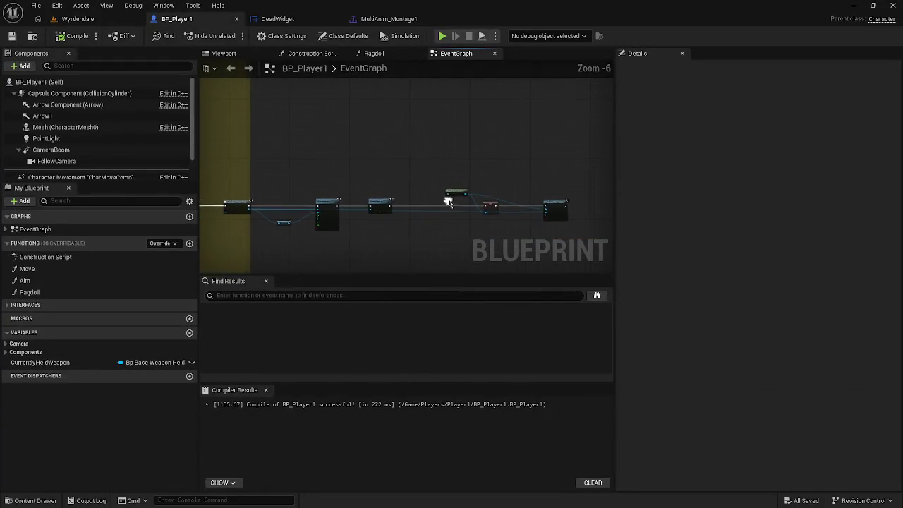
pyautogui.scroll(3, 410, 173)
pyautogui.scroll(-5, 460, 173)
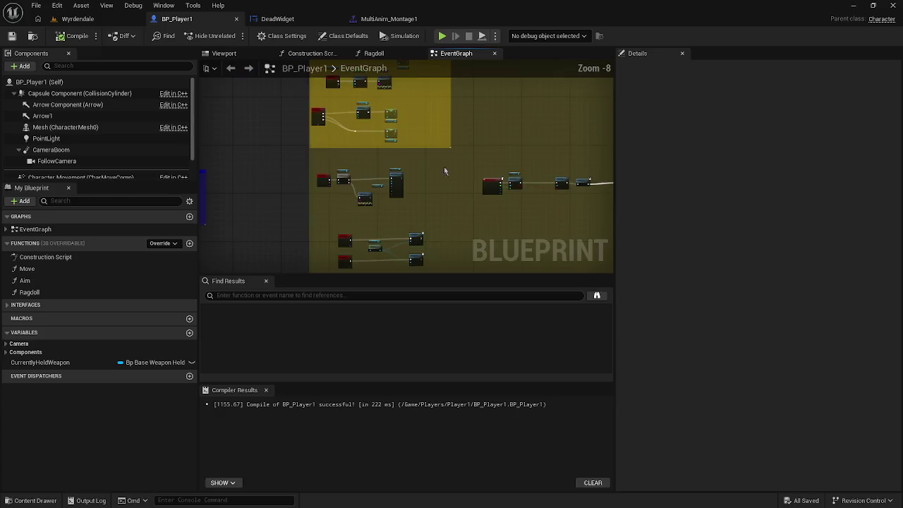
pyautogui.scroll(7, 455, 163)
pyautogui.moveTo(450, 150)
pyautogui.mouseDown()
pyautogui.moveTo(246, 145)
pyautogui.moveTo(273, 146)
pyautogui.moveTo(271, 125)
pyautogui.moveTo(241, 125)
pyautogui.moveTo(422, 115)
pyautogui.moveTo(244, 116)
pyautogui.mouseUp()
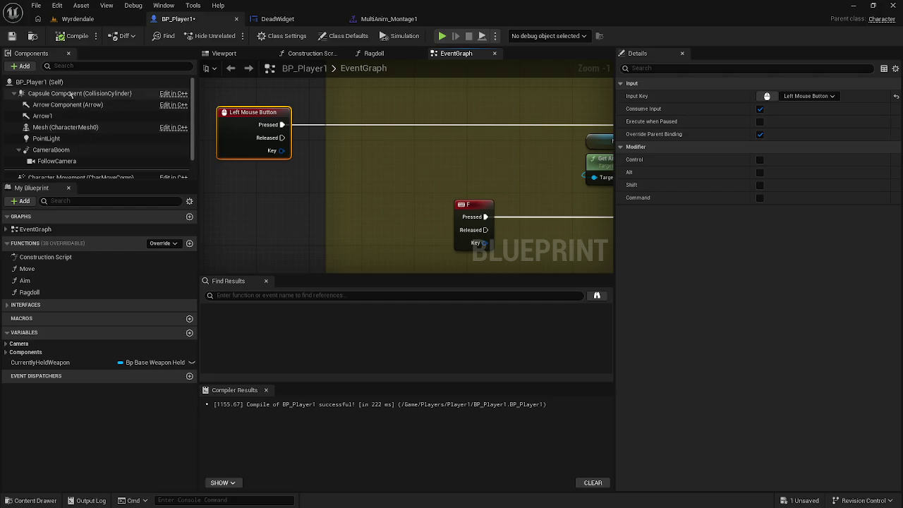
pyautogui.scroll(-2, 75, 146)
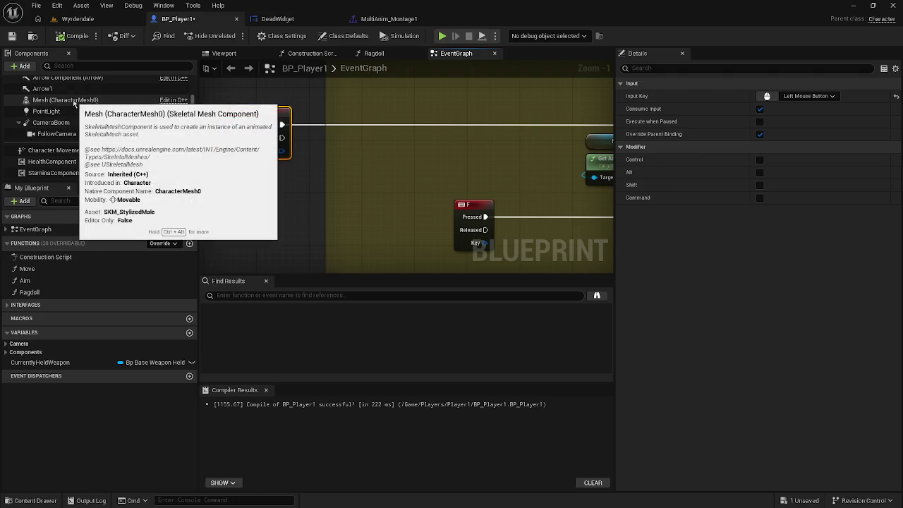
pyautogui.click(74, 101)
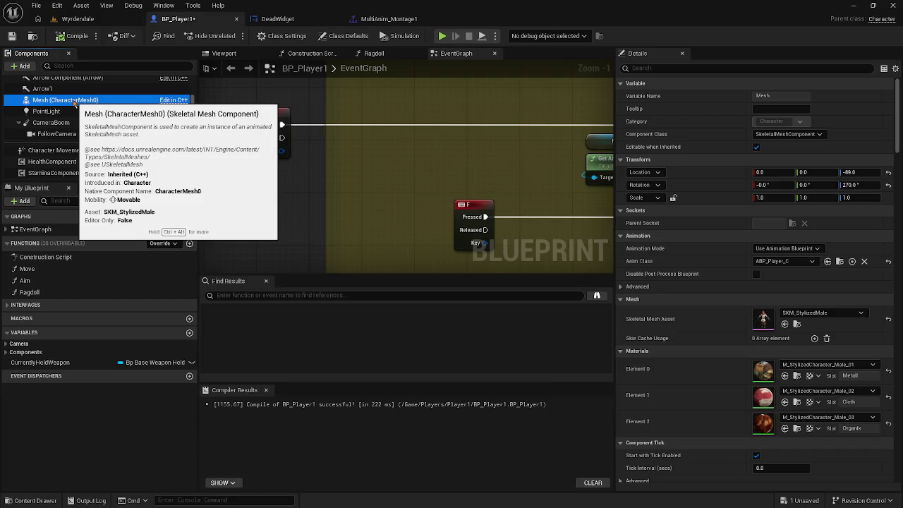
pyautogui.rightClick(380, 159)
# Search the node list for 'orient' and 'rot' nodes, then dismiss it without adding anything
pyautogui.write('orei')
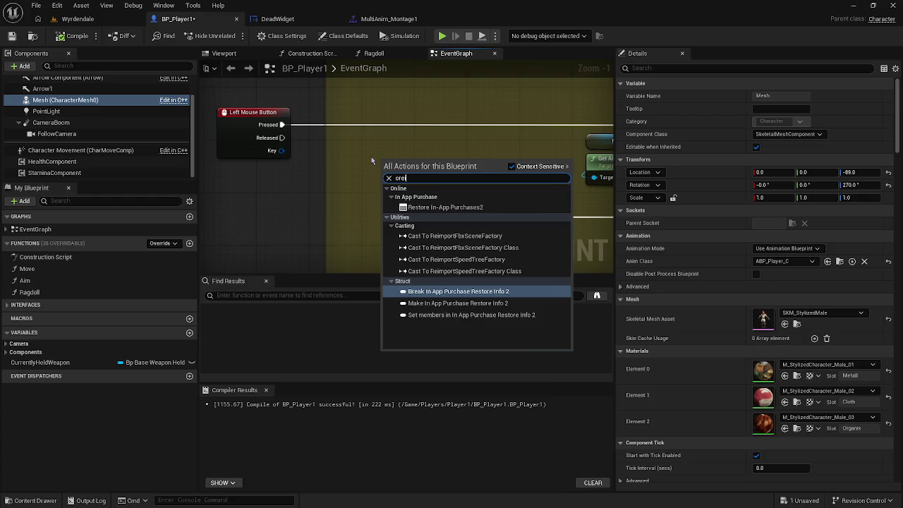
pyautogui.write('n')
pyautogui.press('BackSpace')
pyautogui.press('BackSpace')
pyautogui.press('BackSpace')
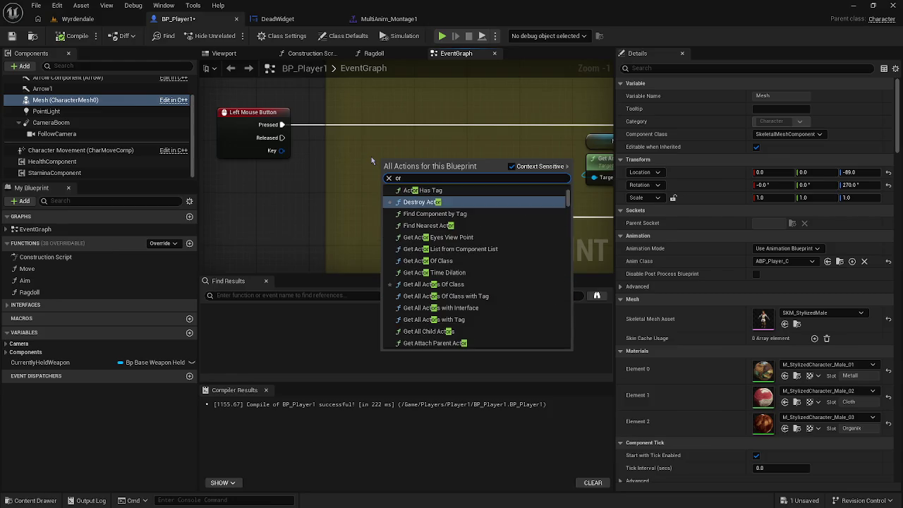
pyautogui.write('ient')
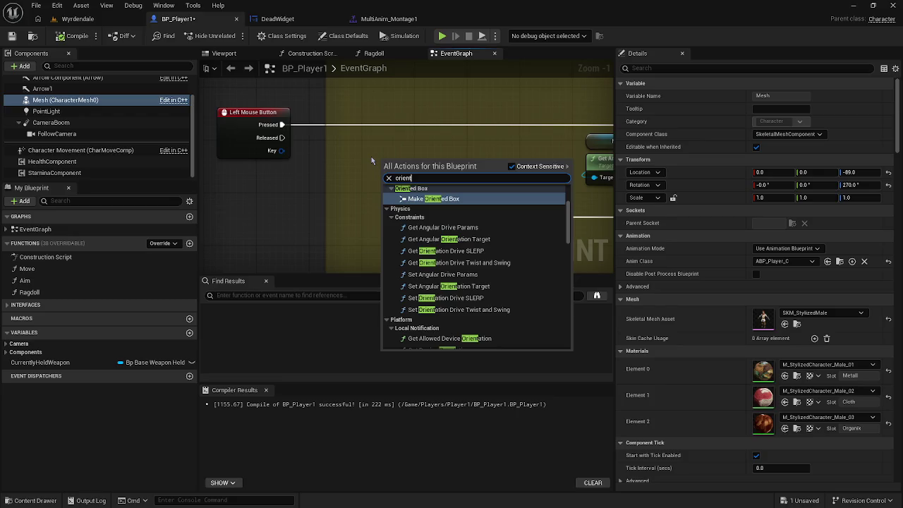
pyautogui.write(' r')
pyautogui.write('ot')
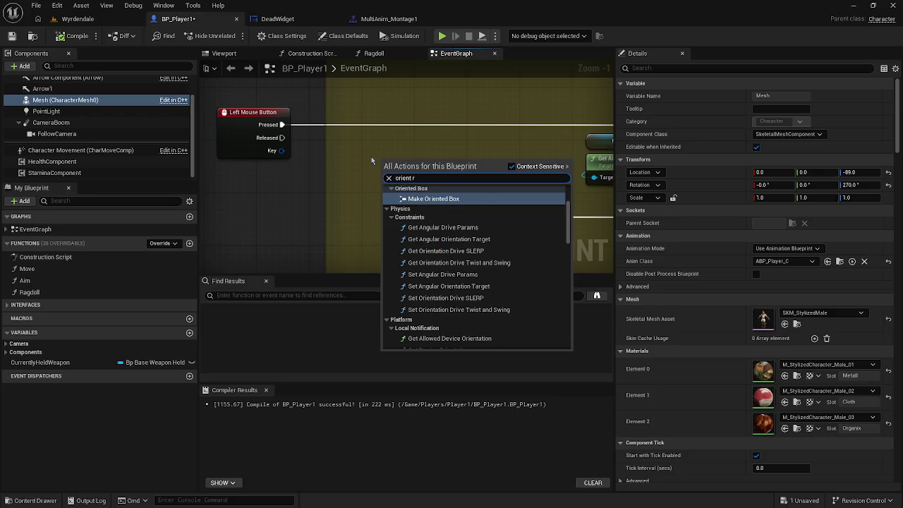
pyautogui.press('BackSpace')
pyautogui.press('BackSpace')
pyautogui.press('BackSpace')
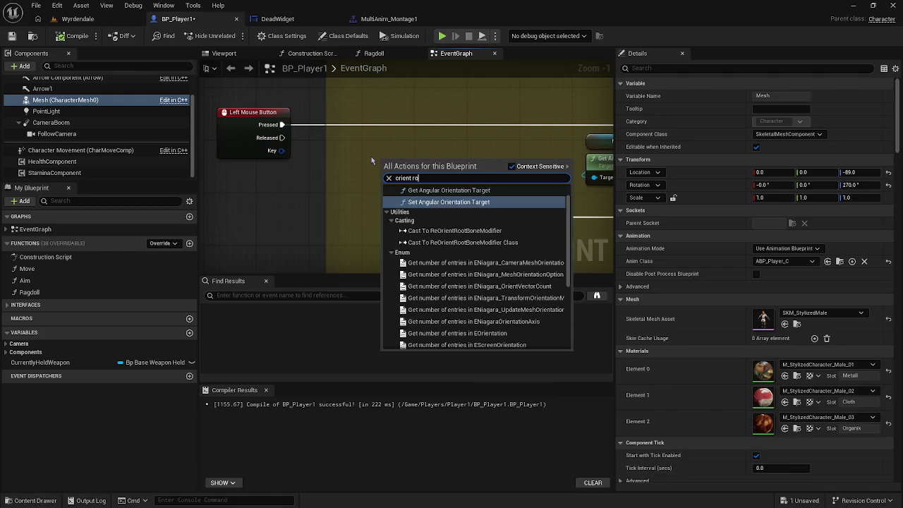
pyautogui.click(360, 156)
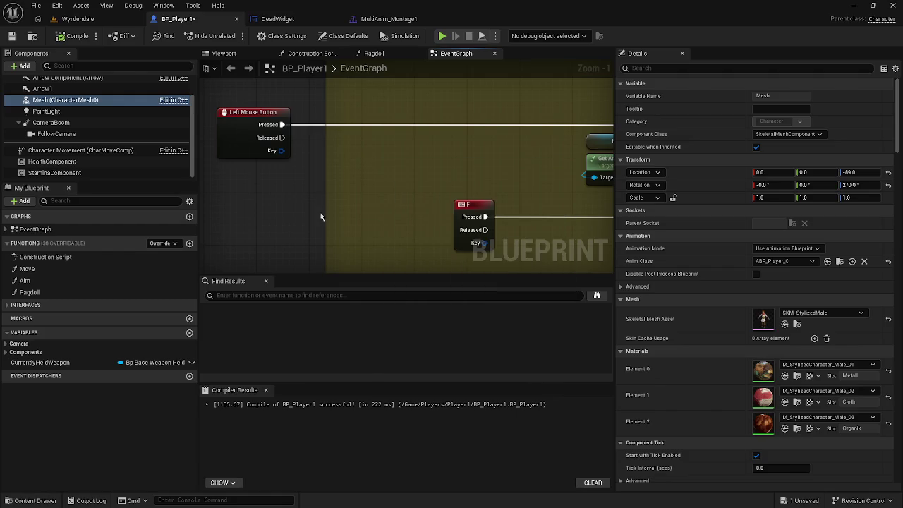
# Add a Set Use Controller Rotation Yaw node beside Left Mouse Button and compile BP_Player1
pyautogui.rightClick(268, 173)
pyautogui.write('us')
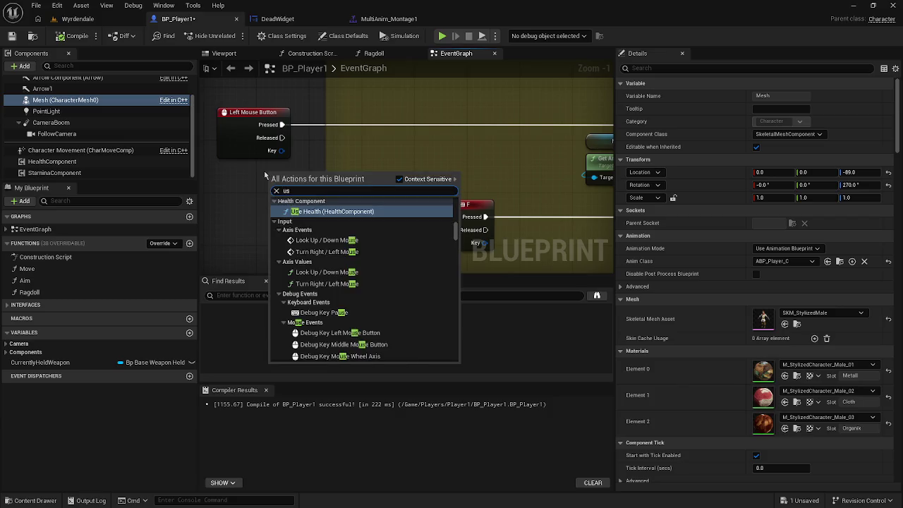
pyautogui.write('e ya')
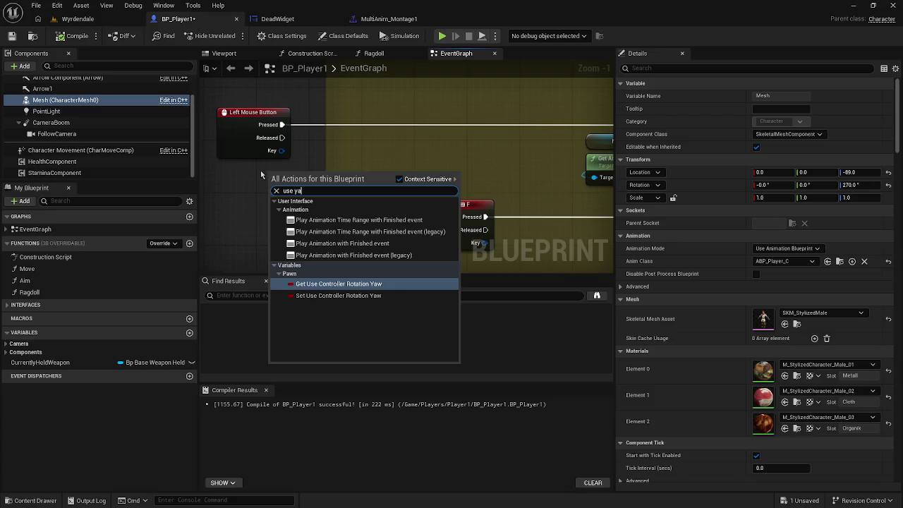
pyautogui.click(366, 295)
pyautogui.moveTo(308, 179)
pyautogui.mouseDown()
pyautogui.moveTo(342, 158)
pyautogui.moveTo(368, 105)
pyautogui.moveTo(420, 127)
pyautogui.moveTo(282, 125)
pyautogui.moveTo(563, 112)
pyautogui.moveTo(660, 124)
pyautogui.moveTo(459, 125)
pyautogui.mouseUp()
pyautogui.click(61, 37)
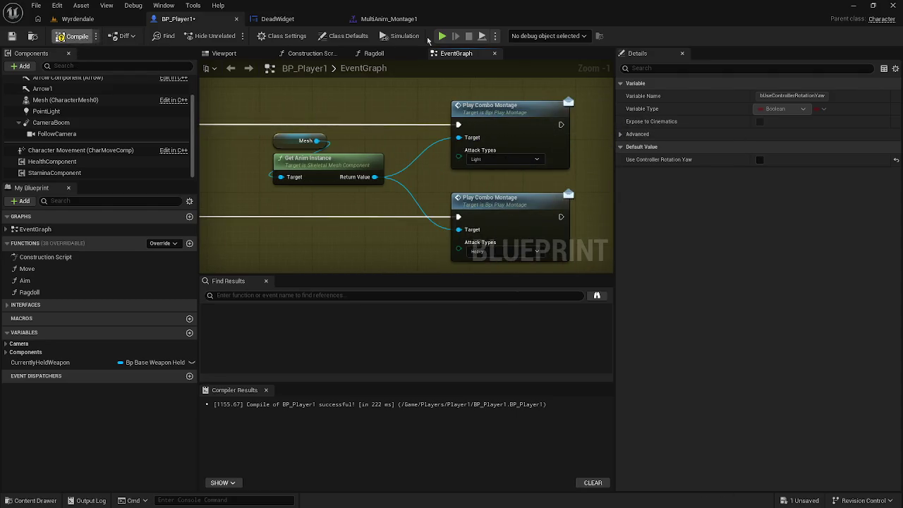
pyautogui.click(443, 36)
pyautogui.press('w')
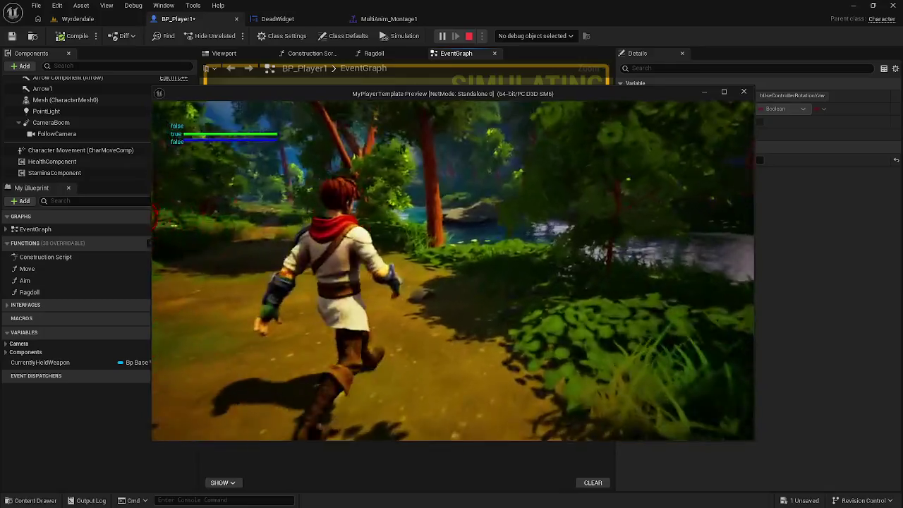
pyautogui.click(453, 271)
pyautogui.press('w')
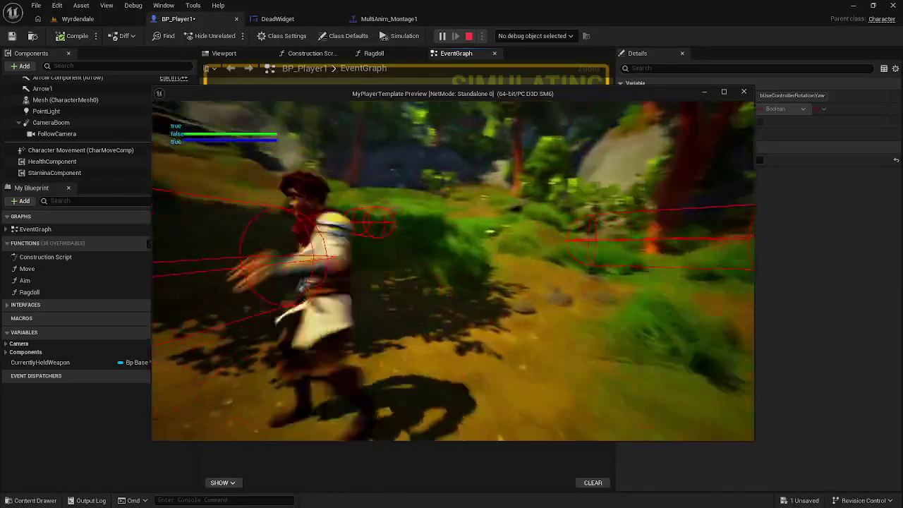
pyautogui.press('w')
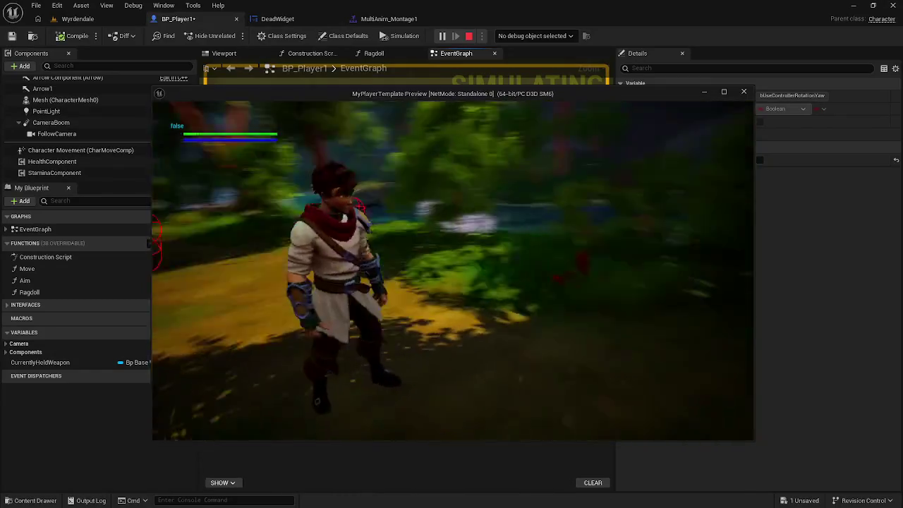
pyautogui.press('Escape')
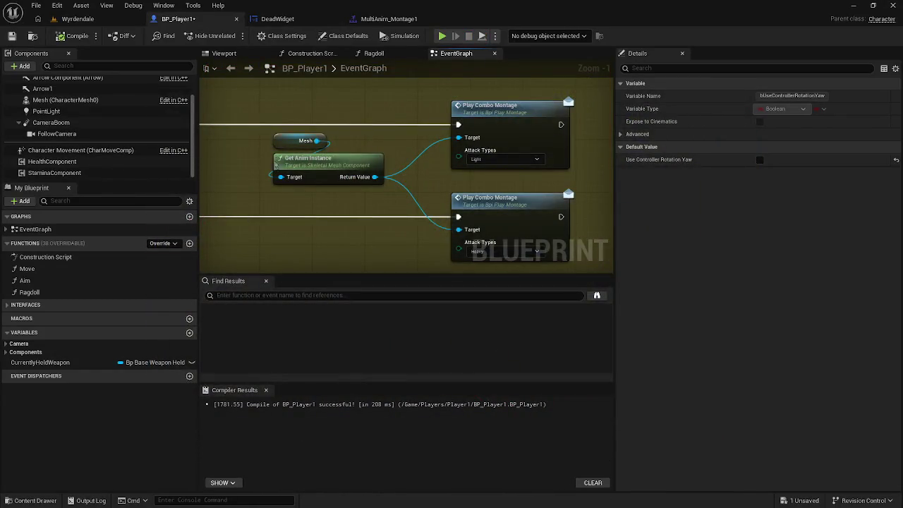
# Tick Use Controller Rotation Yaw on the SET node, compile, and run a quick play test
pyautogui.moveTo(243, 220); pyautogui.dragTo(500, 211)
pyautogui.click(353, 179)
pyautogui.click(74, 36)
pyautogui.click(441, 36)
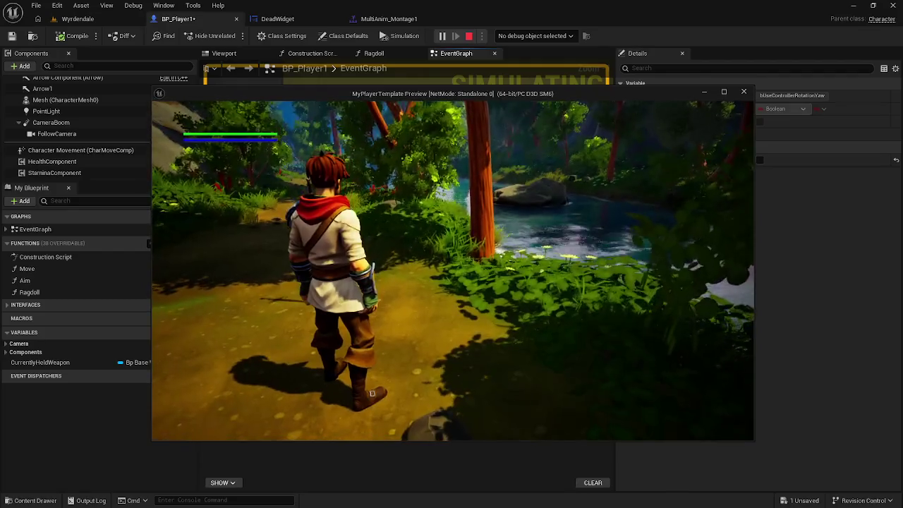
pyautogui.press('Escape')
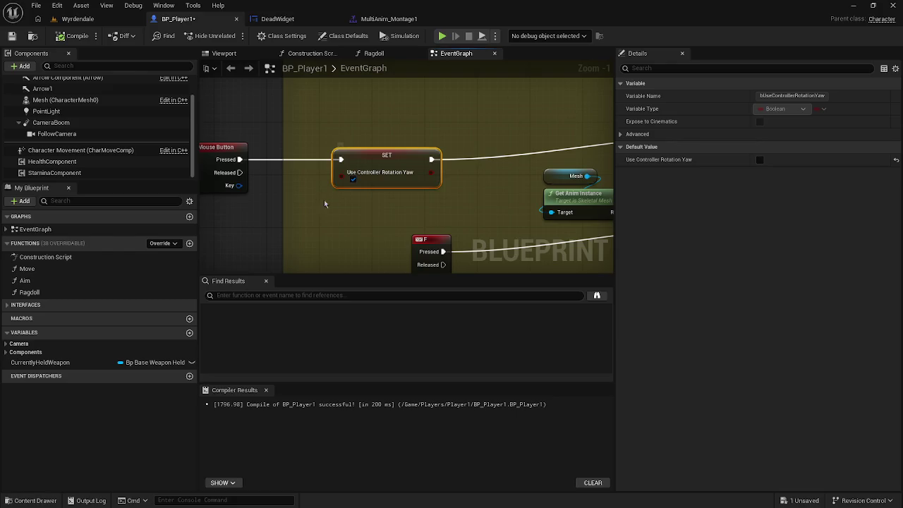
# Duplicate the yaw SET node, then play the Wyrdendale level in the editor
pyautogui.hotkey('ctrl', 'c')
pyautogui.hotkey('ctrl', 'v')
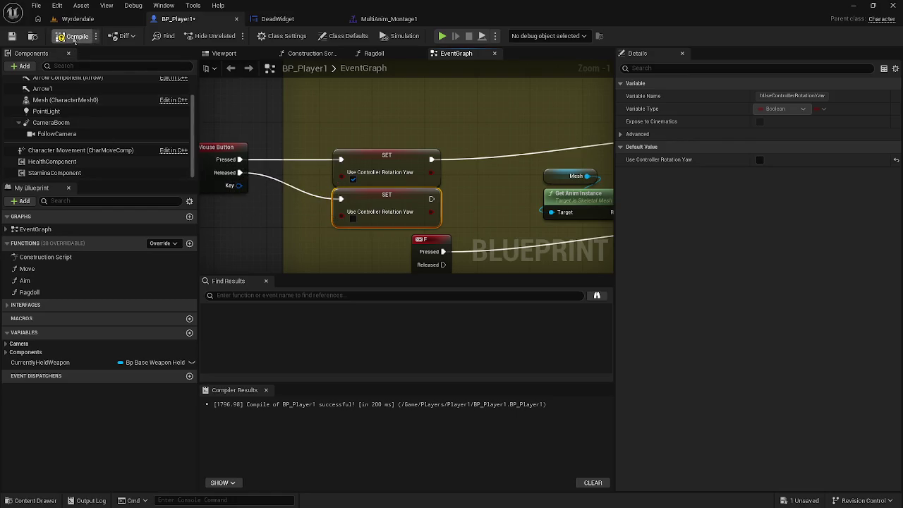
pyautogui.click(83, 19)
pyautogui.click(233, 35)
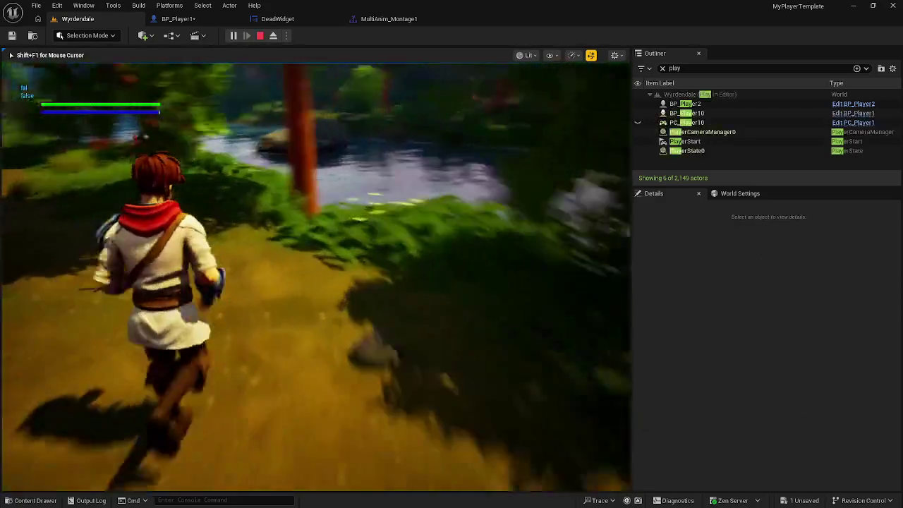
pyautogui.click(316, 276)
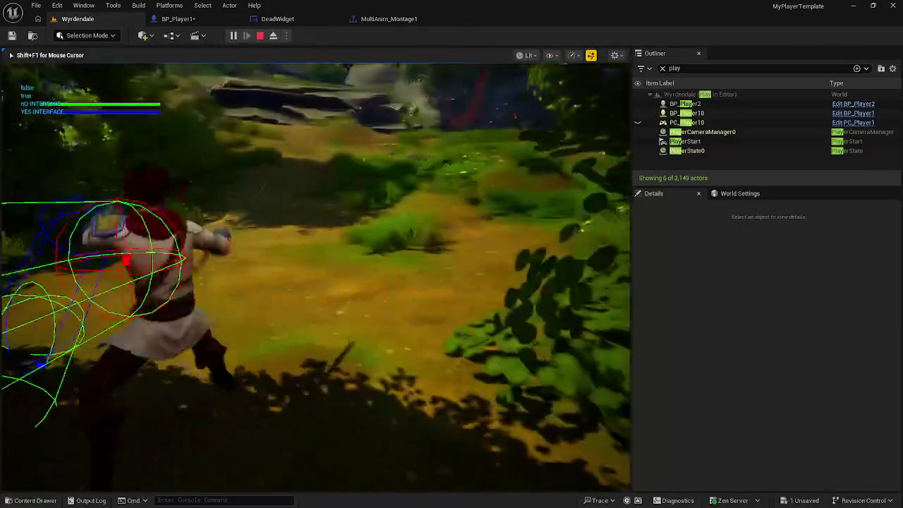
pyautogui.click(316, 277)
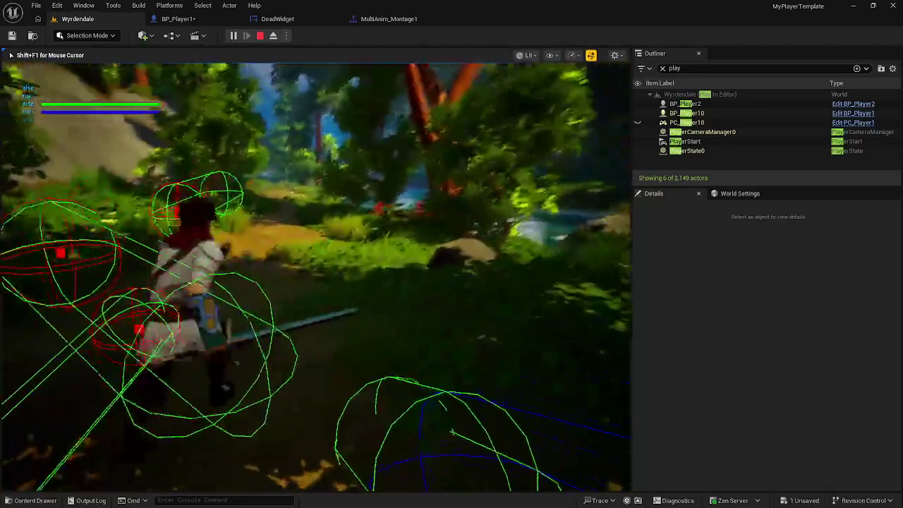
pyautogui.click(316, 277)
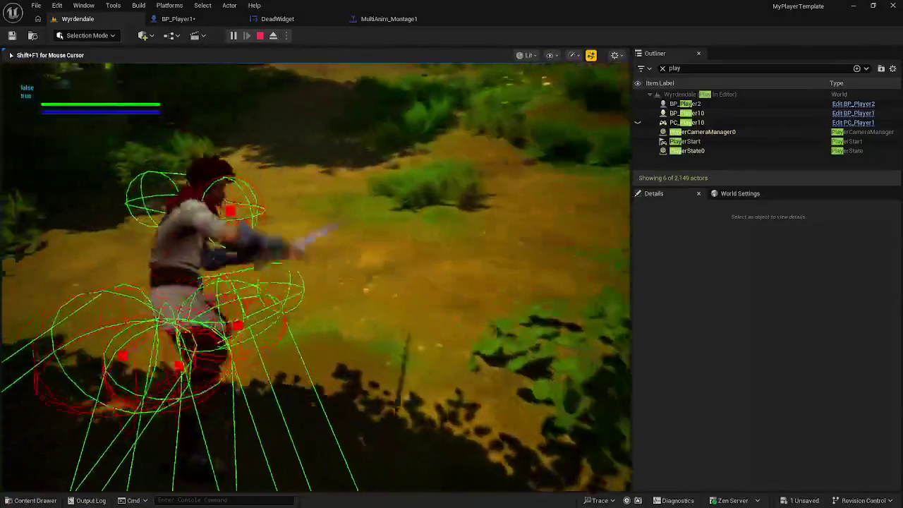
pyautogui.click(316, 277)
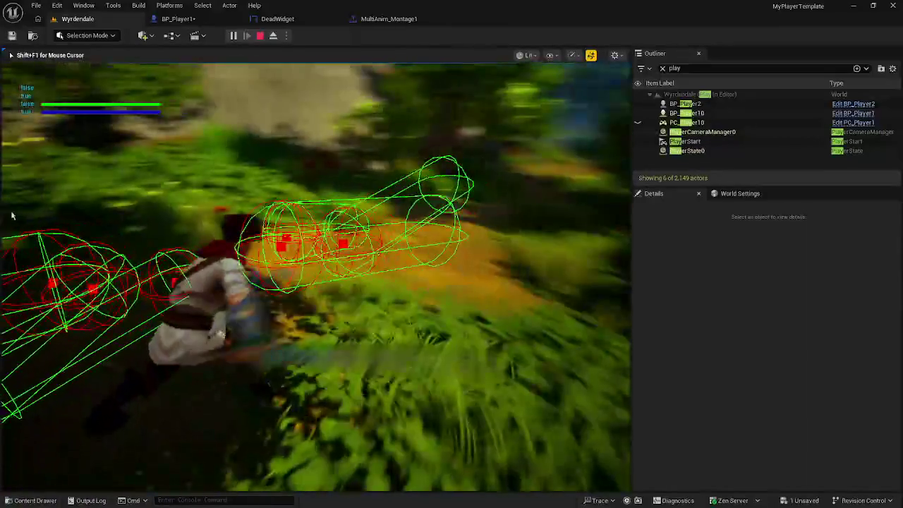
pyautogui.press('Escape')
# Stop the play test and back in BP_Player1's graph, search 'interp rot' without adding a node
pyautogui.click(200, 21)
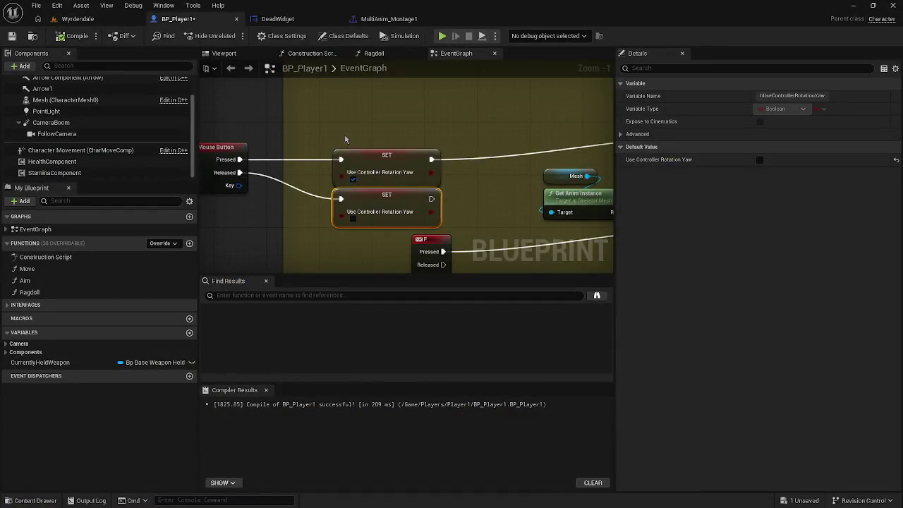
pyautogui.moveTo(211, 151)
pyautogui.mouseDown()
pyautogui.moveTo(182, 133)
pyautogui.moveTo(281, 149)
pyautogui.moveTo(212, 149)
pyautogui.moveTo(495, 153)
pyautogui.moveTo(207, 159)
pyautogui.moveTo(284, 162)
pyautogui.mouseUp()
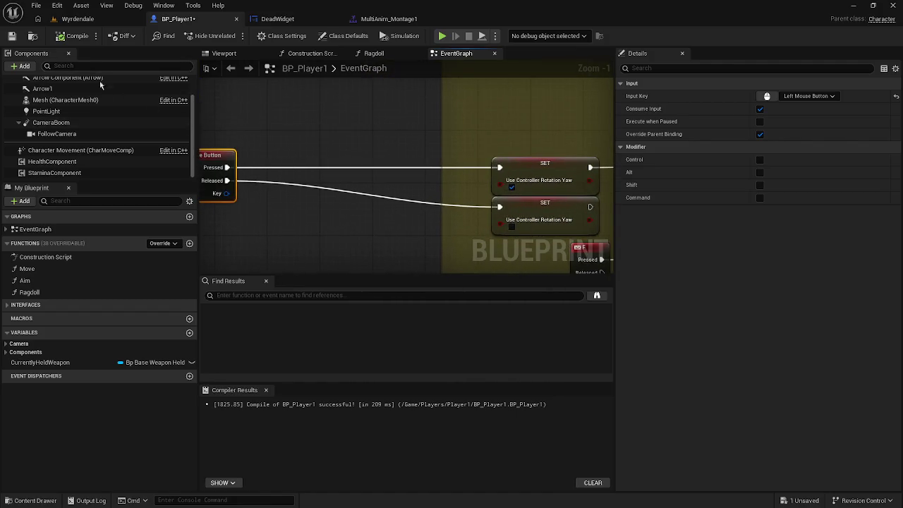
pyautogui.scroll(2, 106, 120)
pyautogui.rightClick(255, 142)
pyautogui.write('inter')
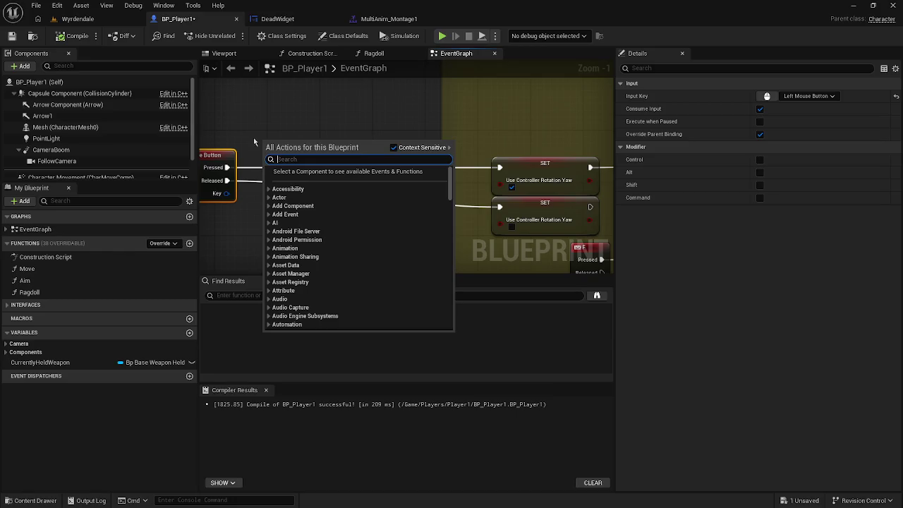
pyautogui.write('p rot')
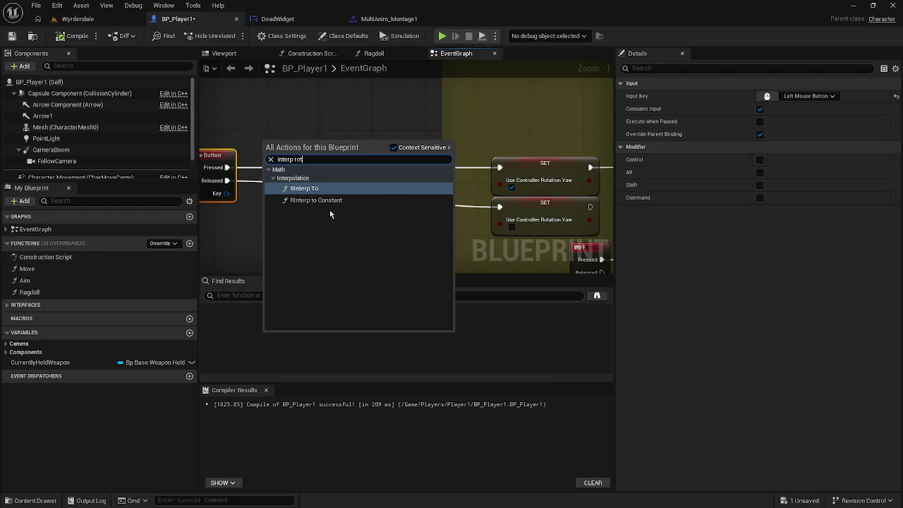
pyautogui.click(313, 117)
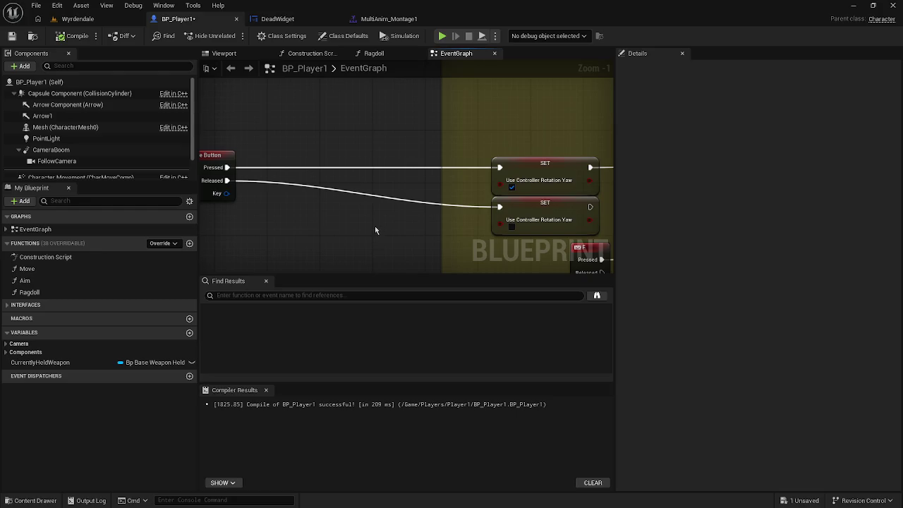
# Search 'orient rotat' from the Pressed pin, then dismiss the empty results
pyautogui.moveTo(227, 167); pyautogui.dragTo(271, 133)
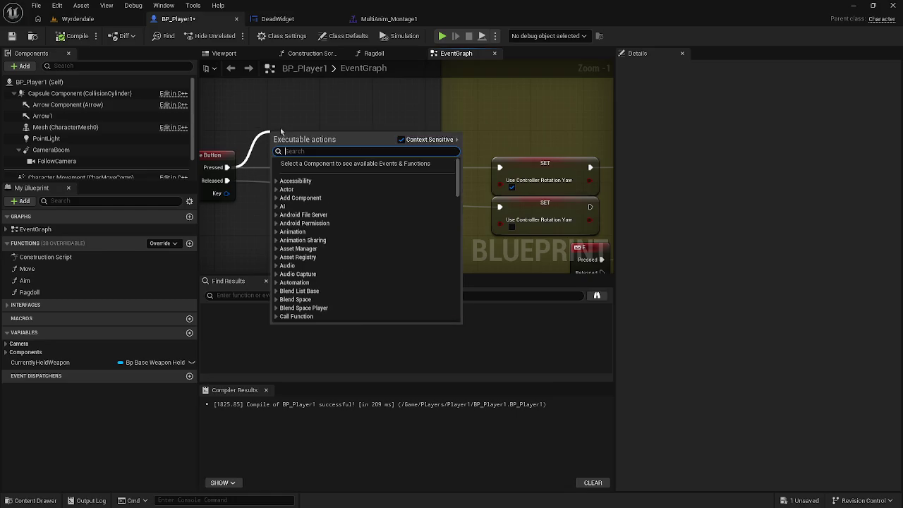
pyautogui.write('orient r')
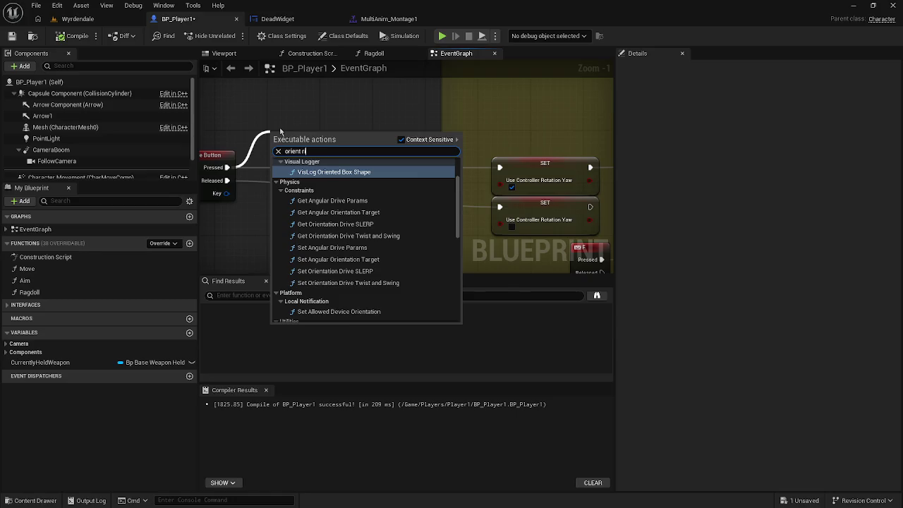
pyautogui.write('itat')
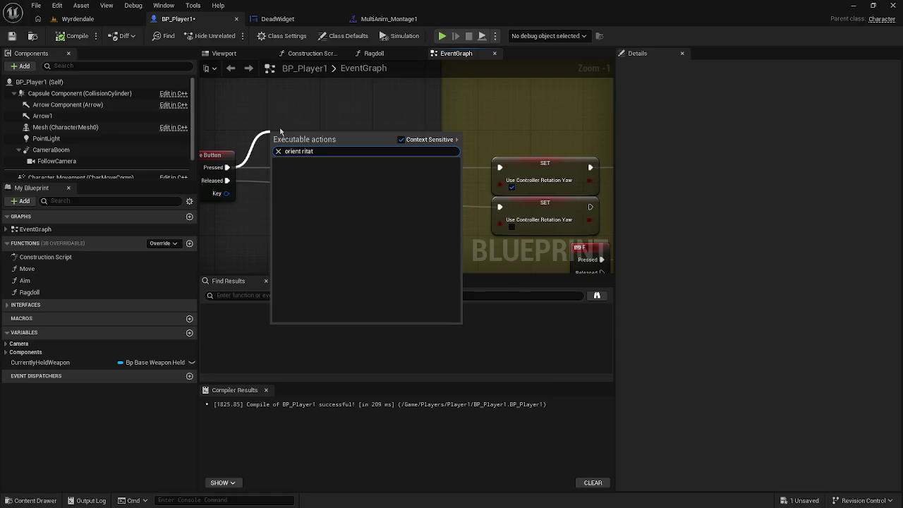
pyautogui.press('BackSpace')
pyautogui.press('BackSpace')
pyautogui.press('BackSpace')
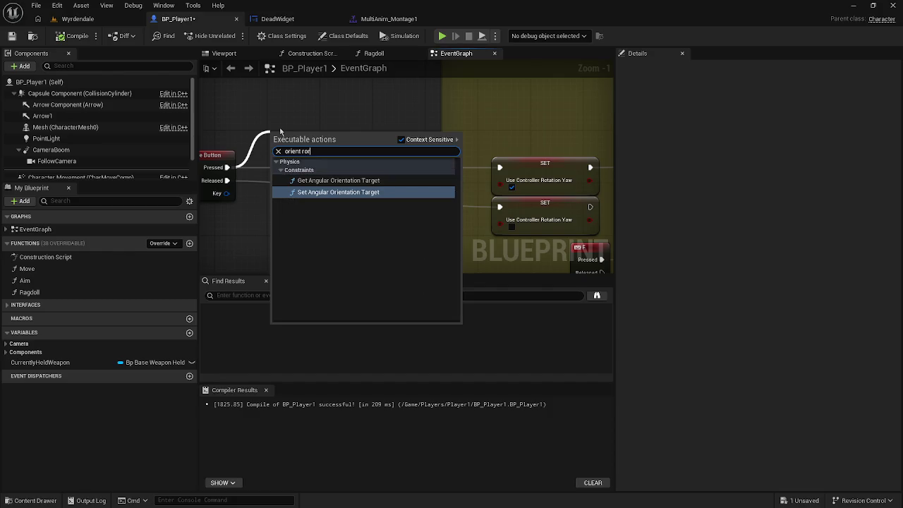
pyautogui.write('t')
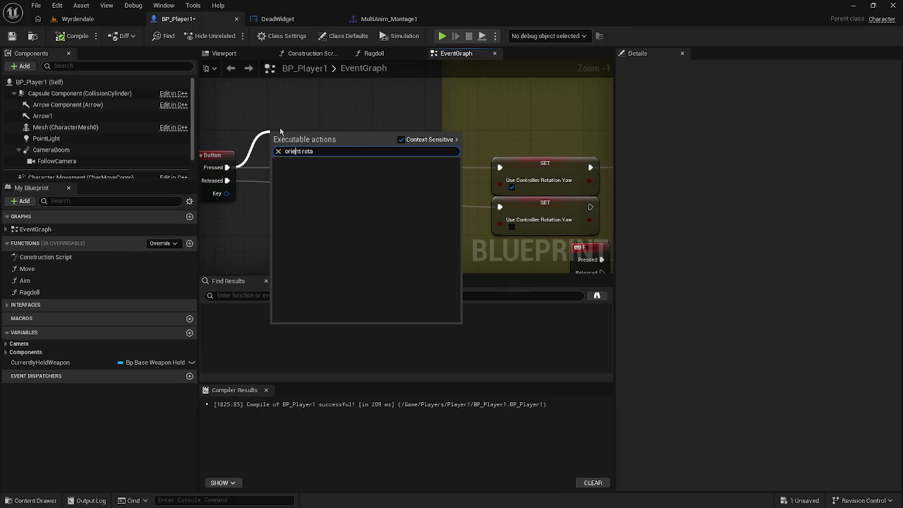
pyautogui.click(279, 105)
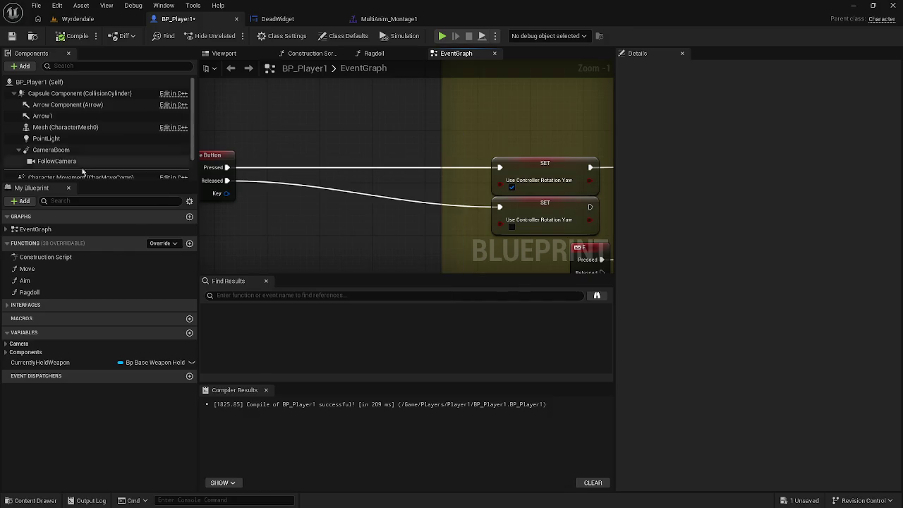
# Place a Character Movement reference in the graph and search its pin for 'orient'
pyautogui.scroll(-1, 99, 156)
pyautogui.moveTo(71, 163)
pyautogui.mouseDown()
pyautogui.moveTo(269, 127)
pyautogui.moveTo(334, 144)
pyautogui.mouseUp()
pyautogui.write('orient')
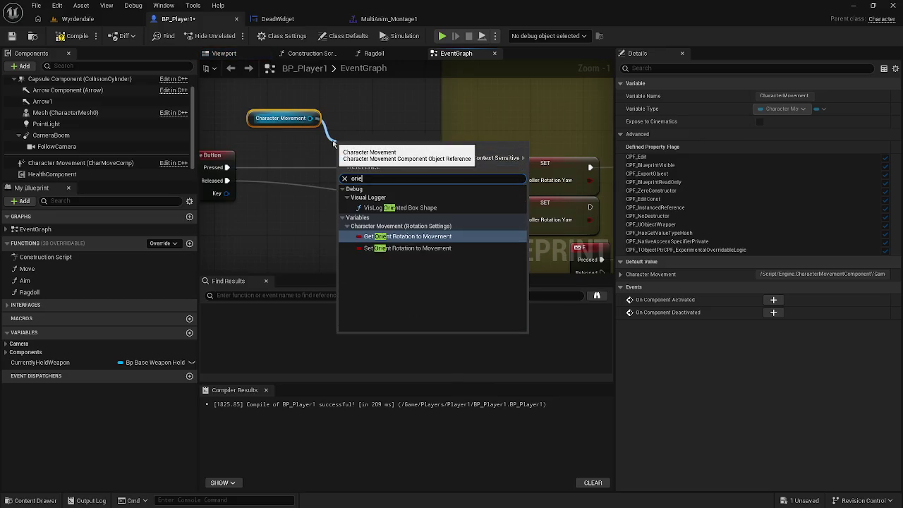
# Add a SET Orient Rotation to Movement node between Pressed and the yaw setter
pyautogui.click(424, 249)
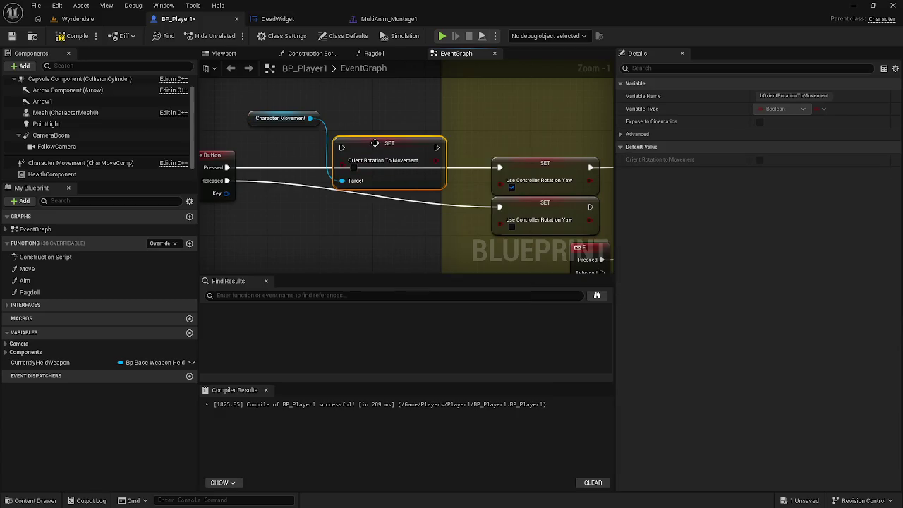
pyautogui.moveTo(380, 146)
pyautogui.mouseDown()
pyautogui.moveTo(393, 158)
pyautogui.moveTo(268, 176)
pyautogui.moveTo(227, 168)
pyautogui.mouseUp()
pyautogui.moveTo(389, 161); pyautogui.dragTo(396, 168)
pyautogui.moveTo(457, 168); pyautogui.dragTo(501, 170)
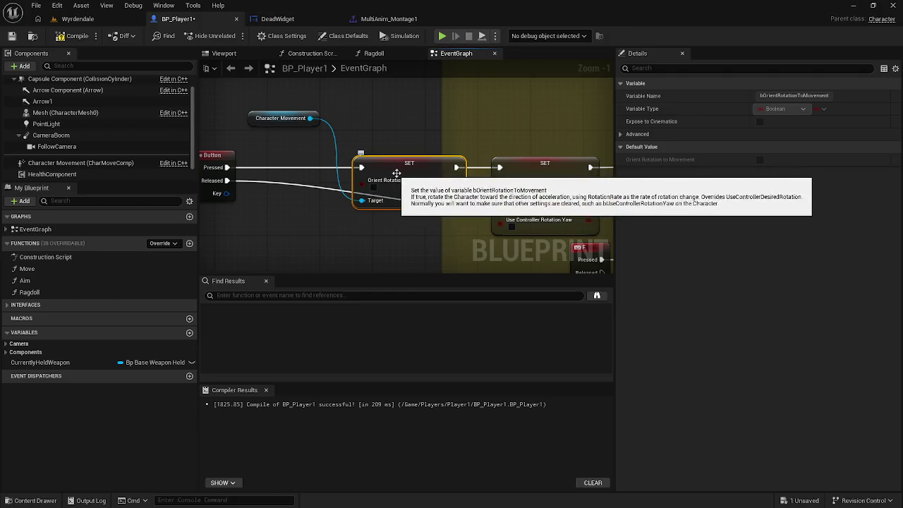
# Duplicate the setter for Released, targeting Character Movement, and tick the press setter's checkbox
pyautogui.hotkey('ctrl', 'c')
pyautogui.hotkey('ctrl', 'v')
pyautogui.moveTo(427, 248); pyautogui.dragTo(387, 226)
pyautogui.moveTo(361, 260); pyautogui.dragTo(310, 118)
pyautogui.moveTo(294, 174); pyautogui.dragTo(306, 122)
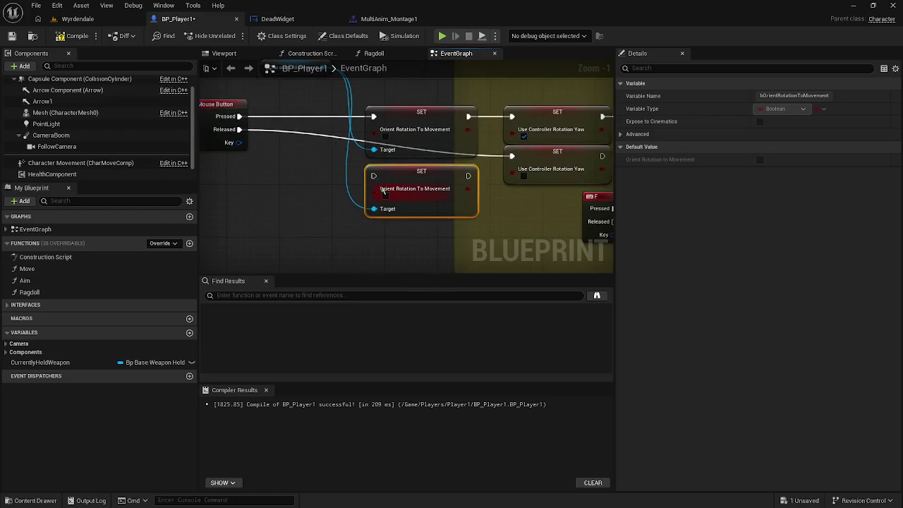
pyautogui.click(385, 136)
pyautogui.moveTo(373, 176); pyautogui.dragTo(242, 131)
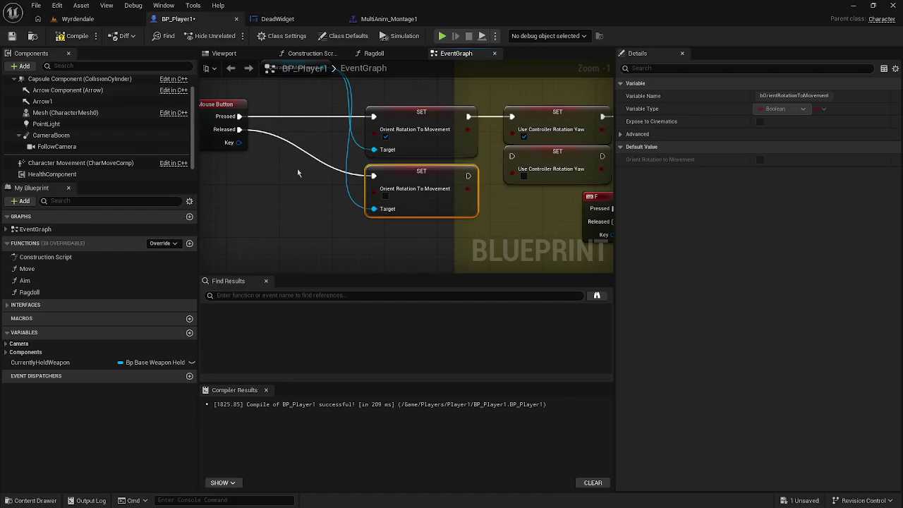
pyautogui.moveTo(467, 175)
pyautogui.mouseDown()
pyautogui.moveTo(505, 185)
pyautogui.moveTo(512, 156)
pyautogui.mouseUp()
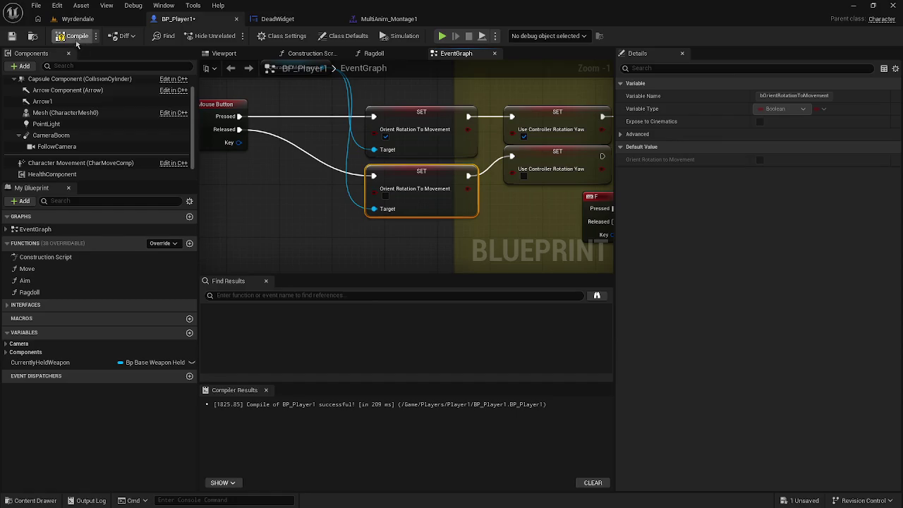
# Play-test running and jumping through the forest to check character rotation, then stop
pyautogui.hotkey('alt', 'p')
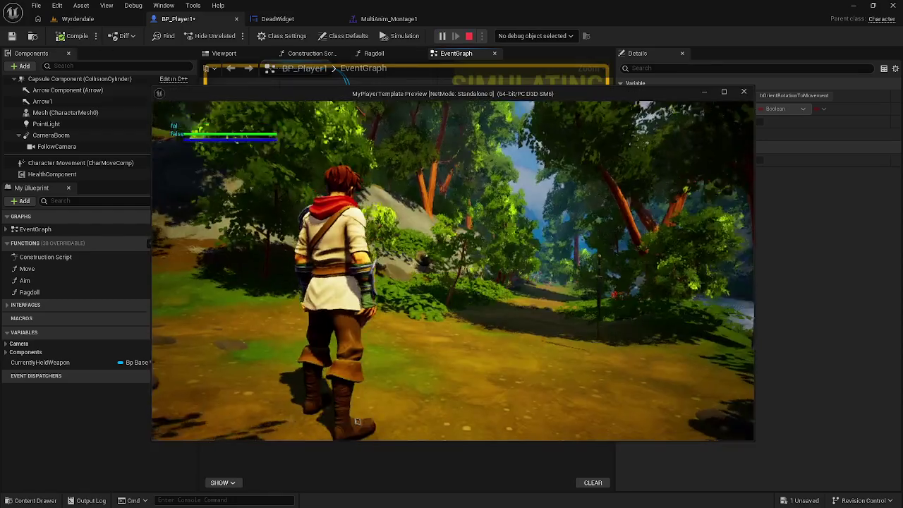
pyautogui.press('w')
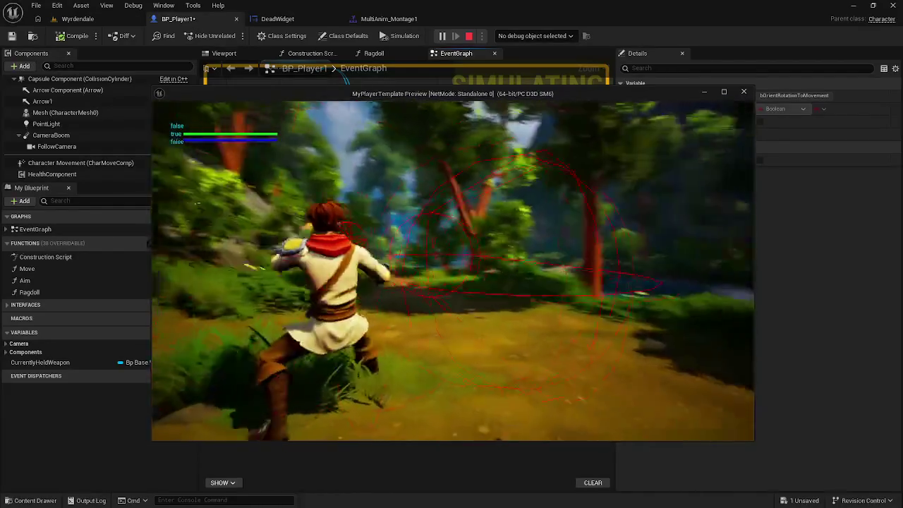
pyautogui.press('space')
pyautogui.press('w')
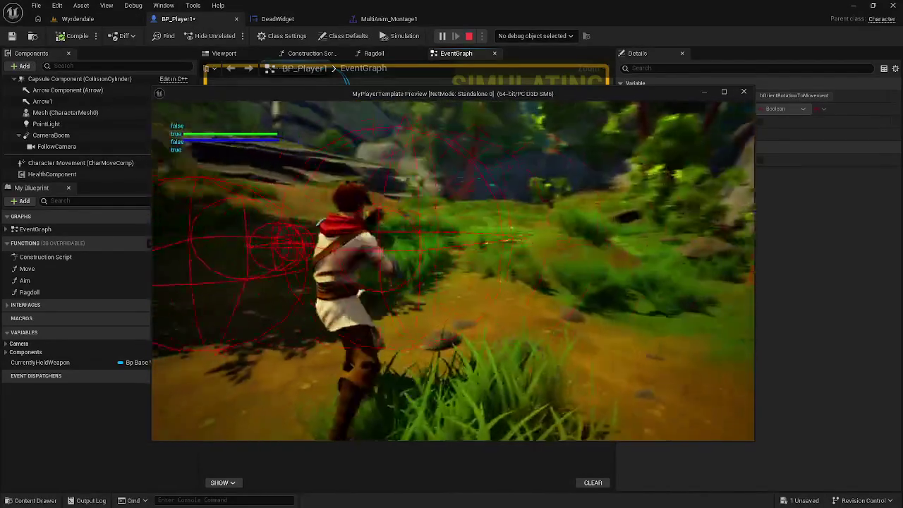
pyautogui.press('w')
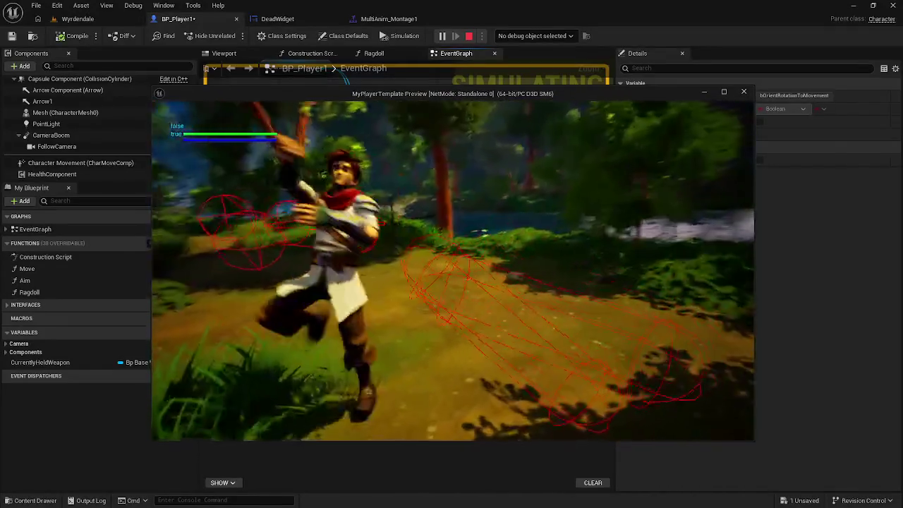
pyautogui.press('w')
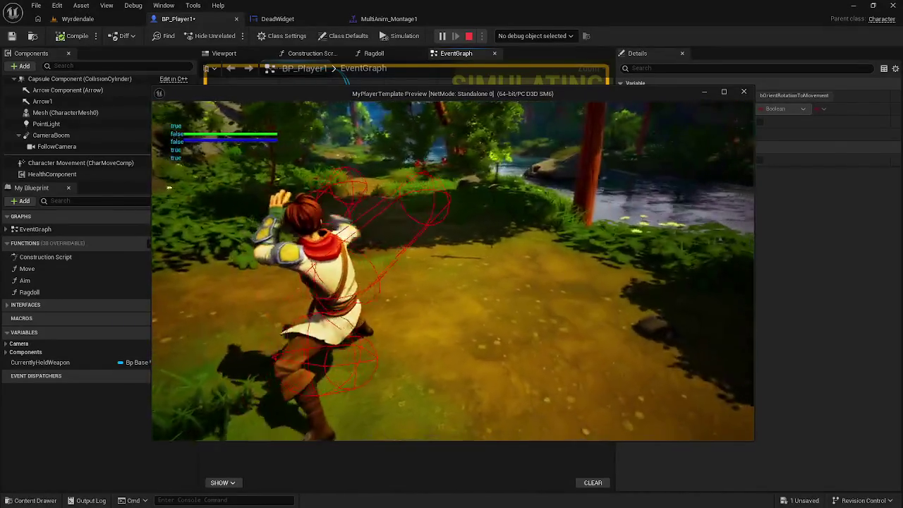
pyautogui.press('w')
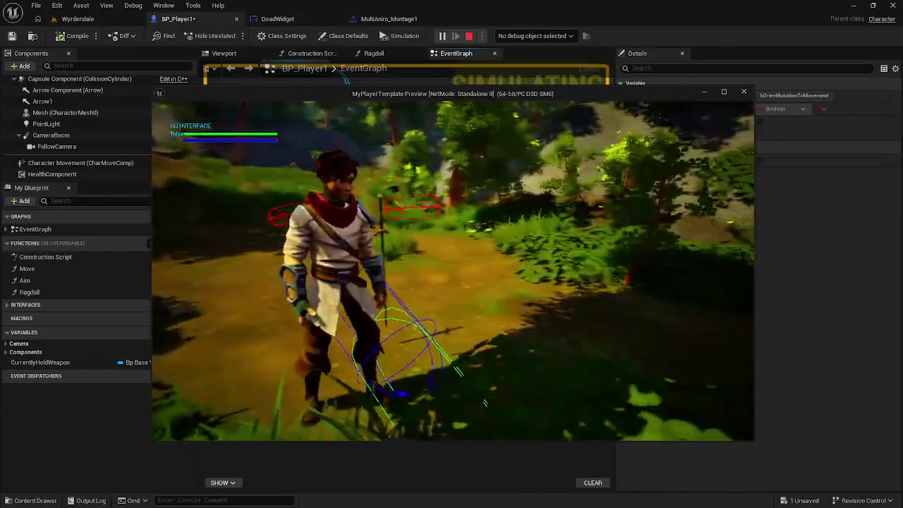
pyautogui.press('w')
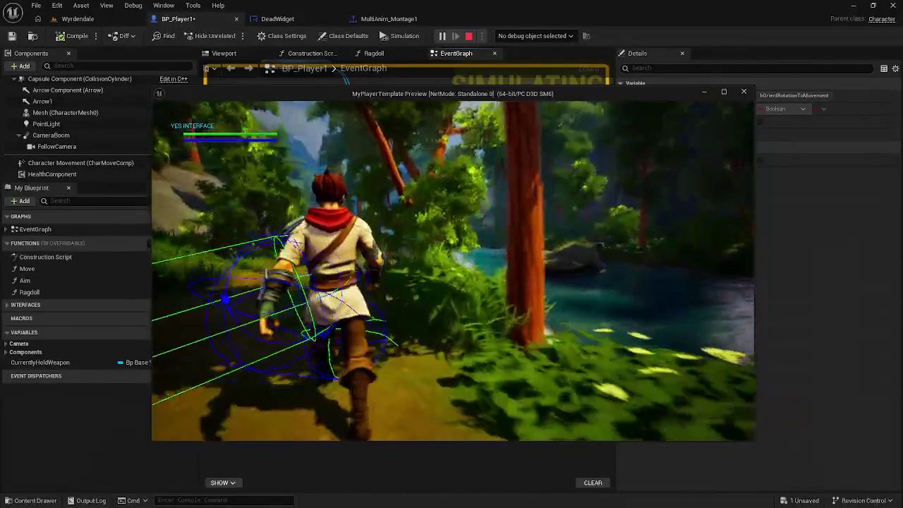
pyautogui.press('w')
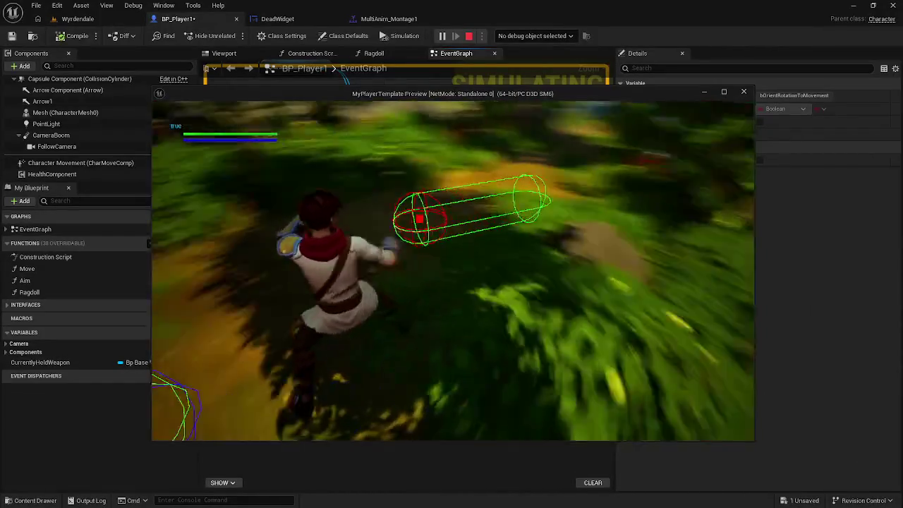
pyautogui.press('w')
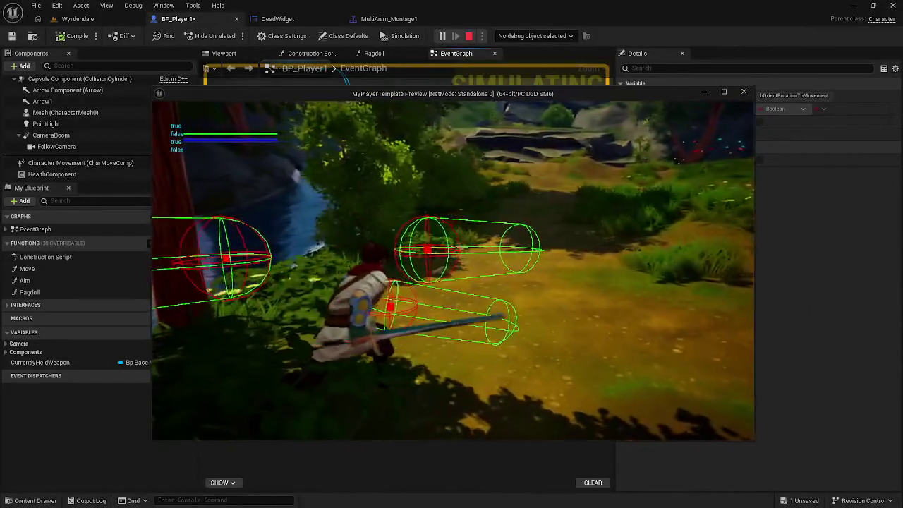
pyautogui.press('w')
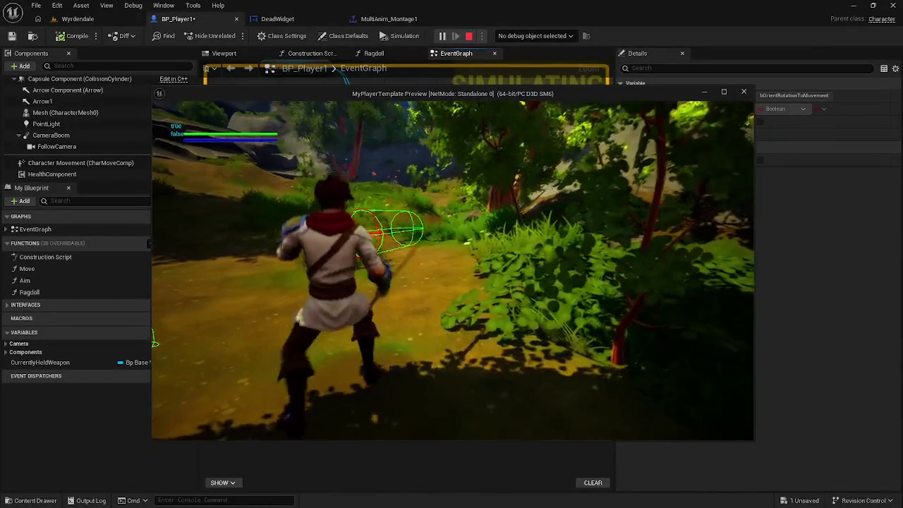
pyautogui.press('Escape')
# Run a second play test, running, steering and jumping, then stop it
pyautogui.moveTo(593, 182)
pyautogui.mouseDown()
pyautogui.moveTo(480, 204)
pyautogui.moveTo(535, 221)
pyautogui.moveTo(456, 230)
pyautogui.moveTo(559, 222)
pyautogui.mouseUp()
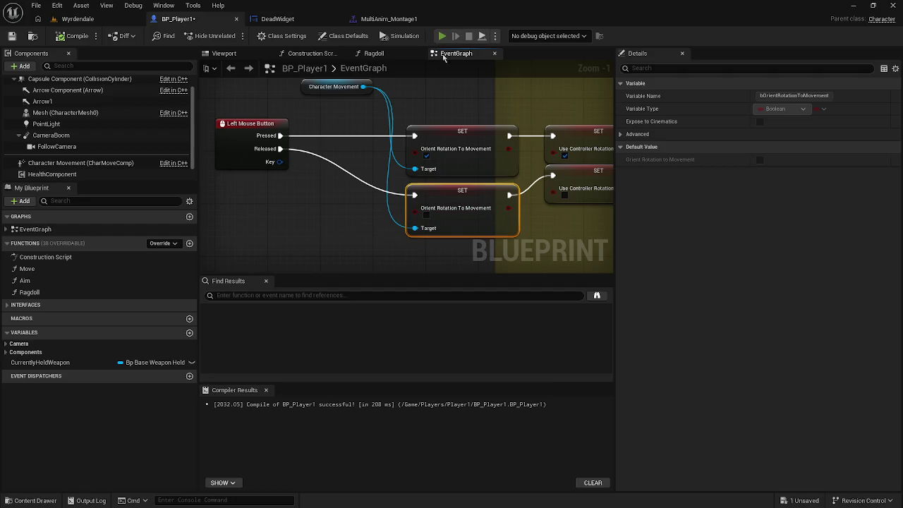
pyautogui.hotkey('alt', 'p')
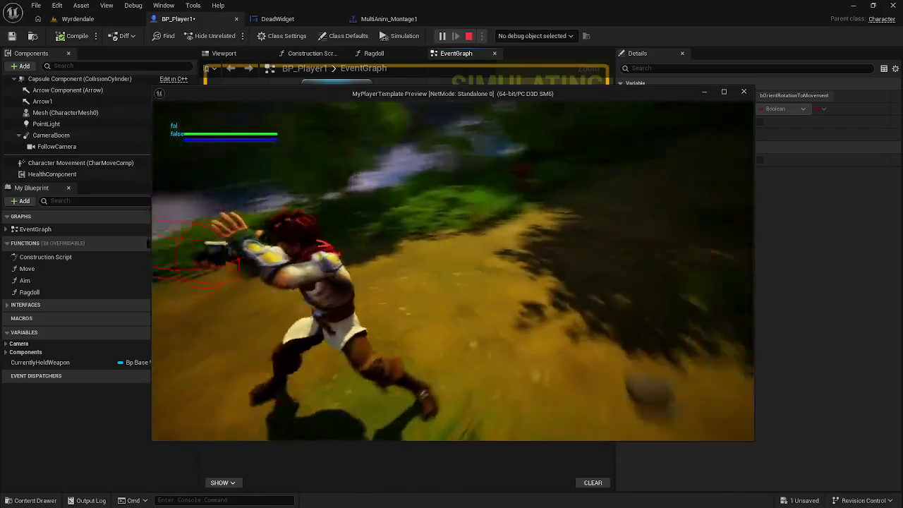
pyautogui.press('w')
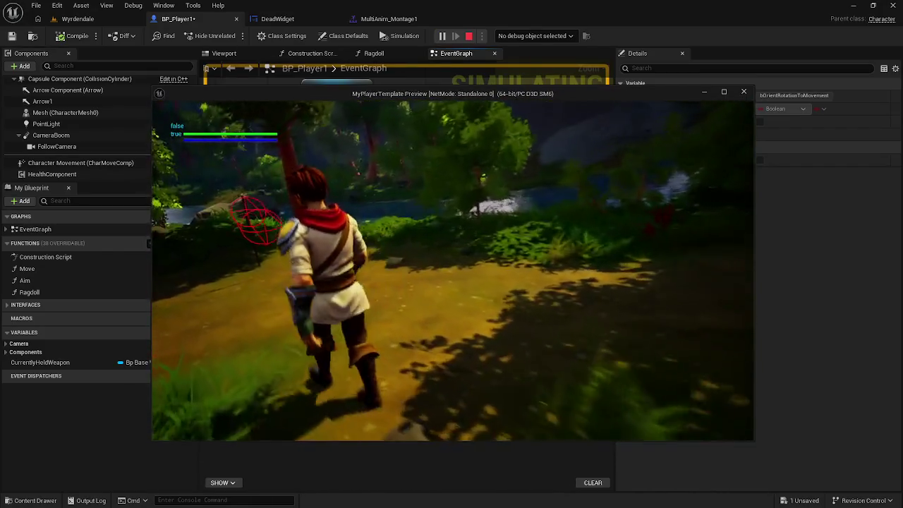
pyautogui.press('a')
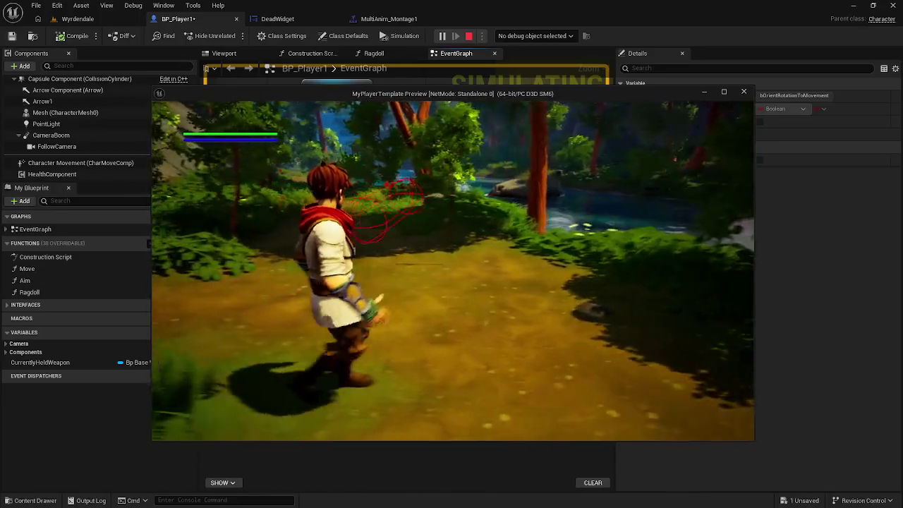
pyautogui.press('space')
pyautogui.press('w')
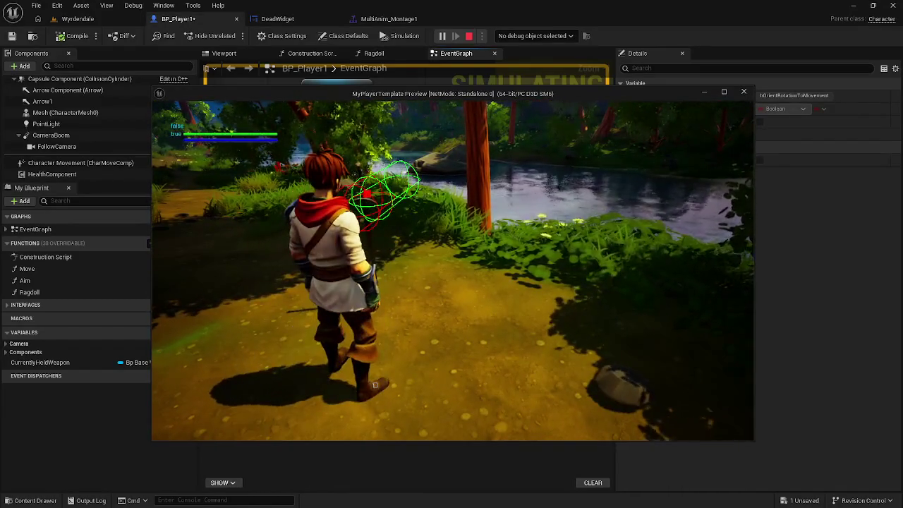
pyautogui.press('Escape')
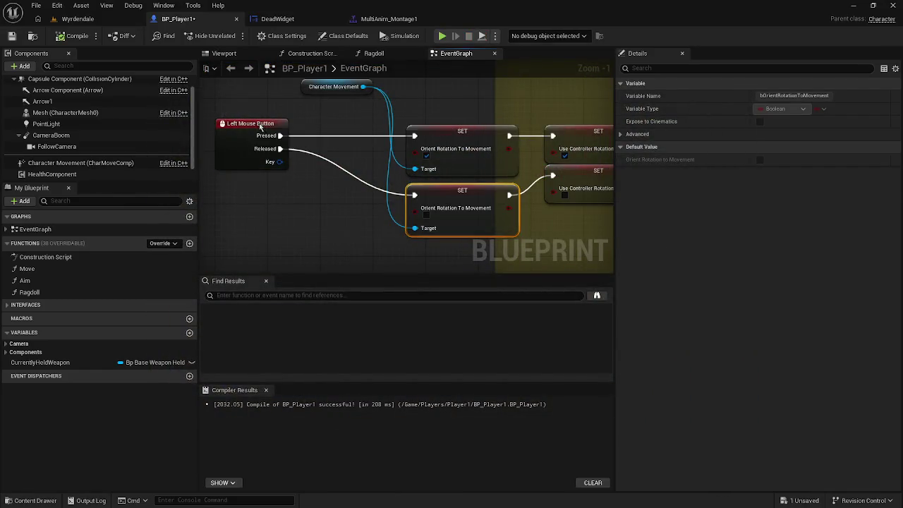
# Browse the Content Drawer to Content/input/Actions and select IA_Sprint
pyautogui.moveTo(260, 127); pyautogui.dragTo(254, 125)
pyautogui.moveTo(569, 192)
pyautogui.mouseDown()
pyautogui.moveTo(506, 186)
pyautogui.moveTo(498, 197)
pyautogui.moveTo(591, 204)
pyautogui.mouseUp()
pyautogui.click(279, 137)
pyautogui.hotkey('ctrl', 'space')
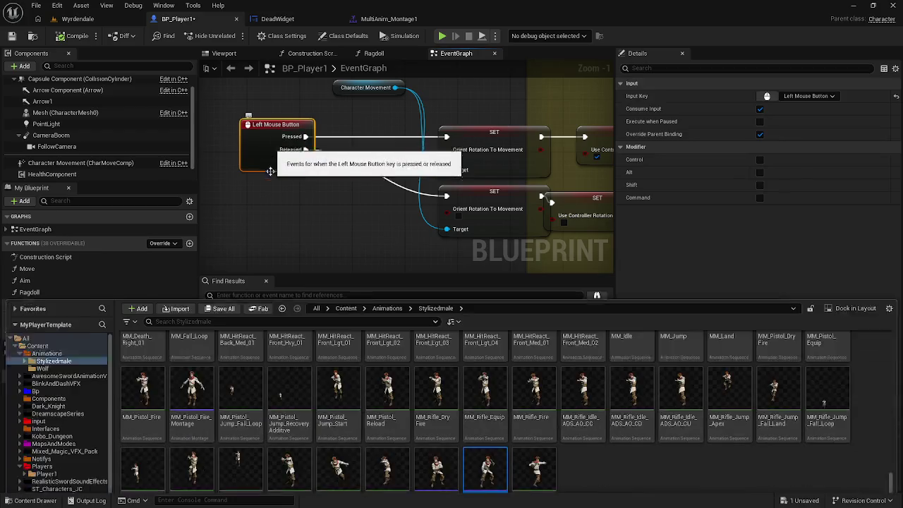
pyautogui.click(26, 289)
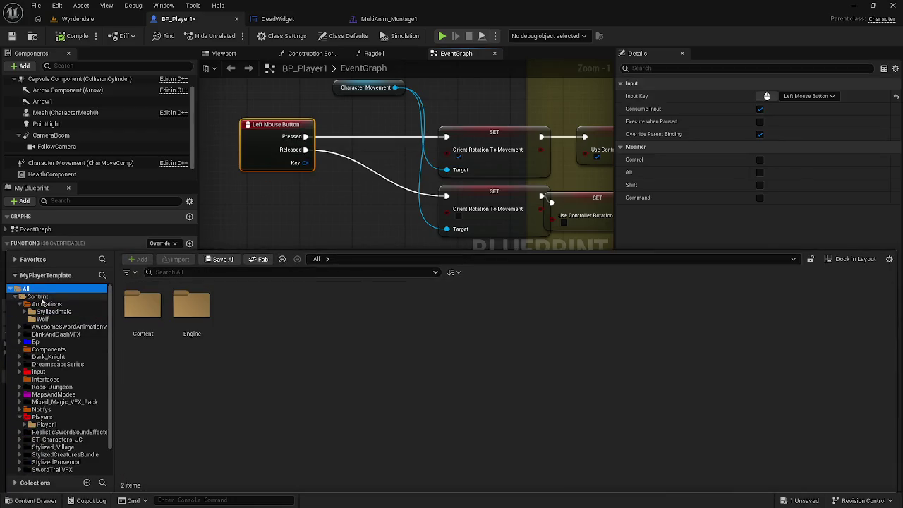
pyautogui.doubleClick(142, 311)
pyautogui.doubleClick(485, 305)
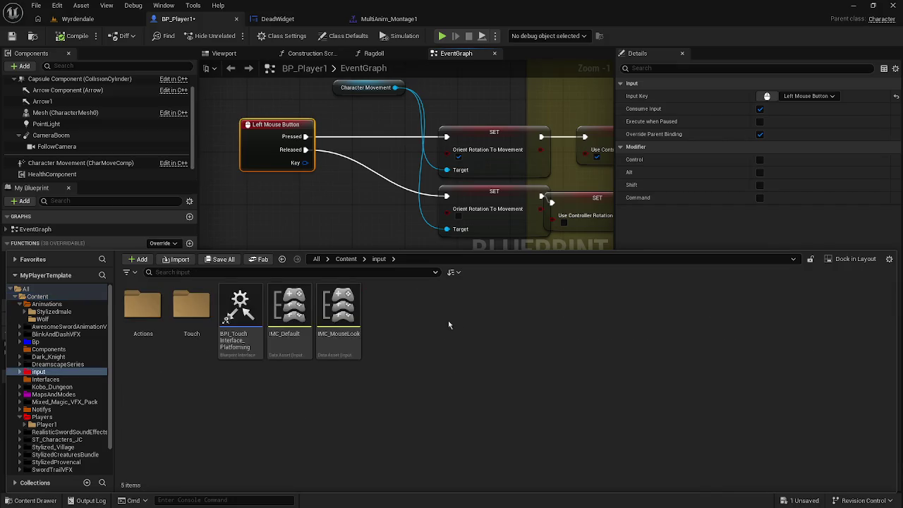
pyautogui.click(182, 314)
pyautogui.doubleClick(182, 314)
pyautogui.click(282, 259)
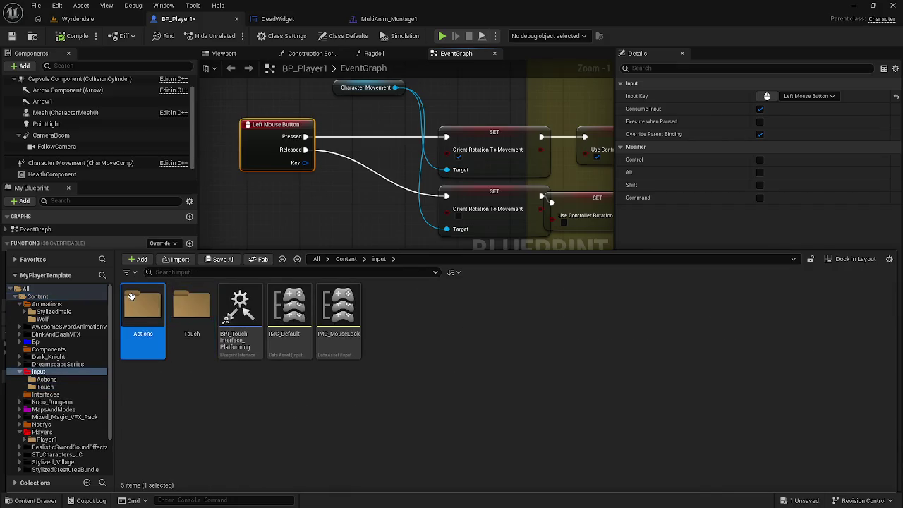
pyautogui.doubleClick(142, 310)
pyautogui.click(448, 316)
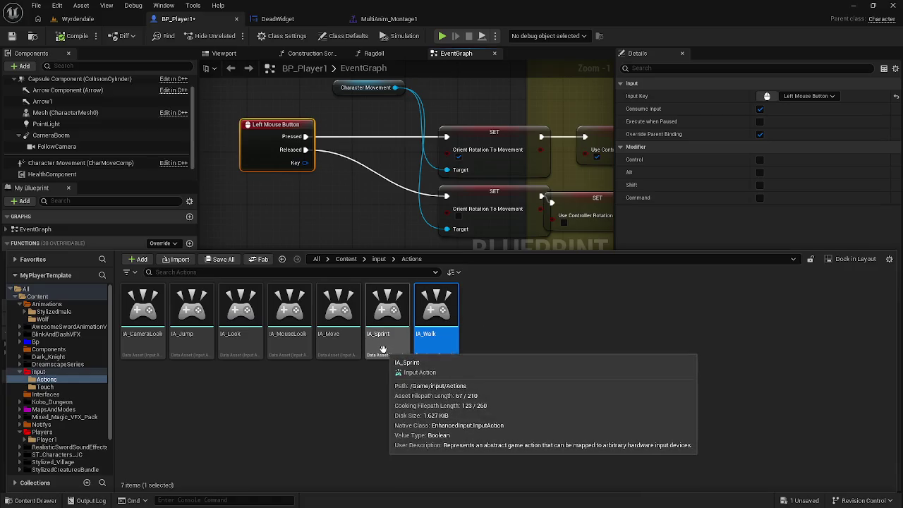
pyautogui.keyDown('ctrl'); pyautogui.click(373, 312); pyautogui.keyUp('ctrl')
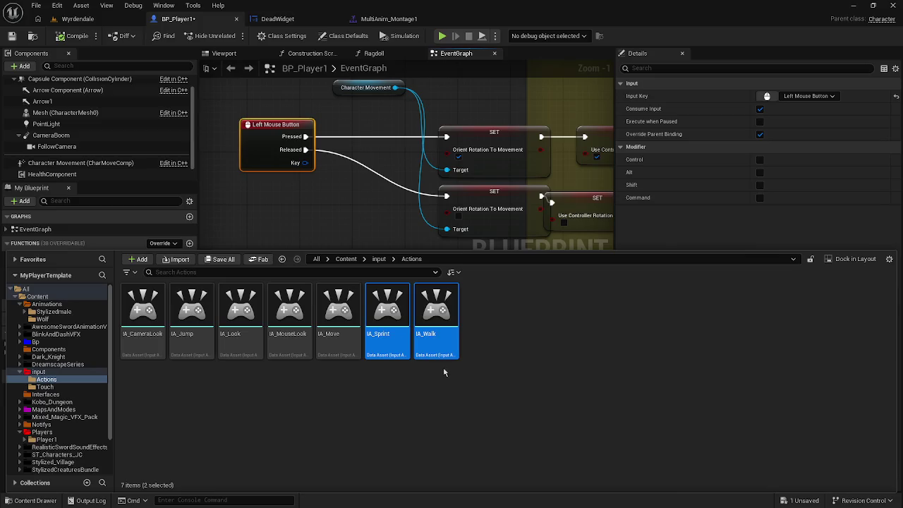
pyautogui.click(537, 345)
pyautogui.click(373, 313)
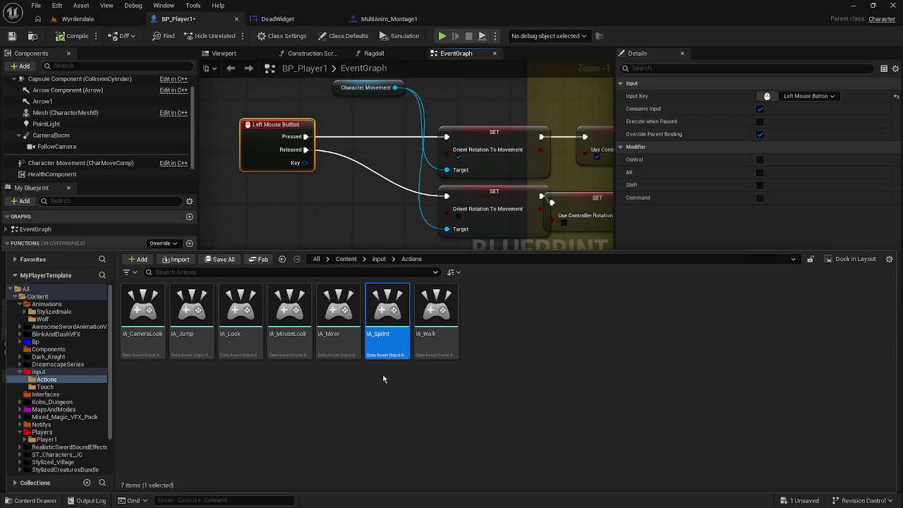
# Duplicate IA_Sprint and rename the copy IA_HeavyAttack
pyautogui.hotkey('ctrl', 'd')
pyautogui.press('F2')
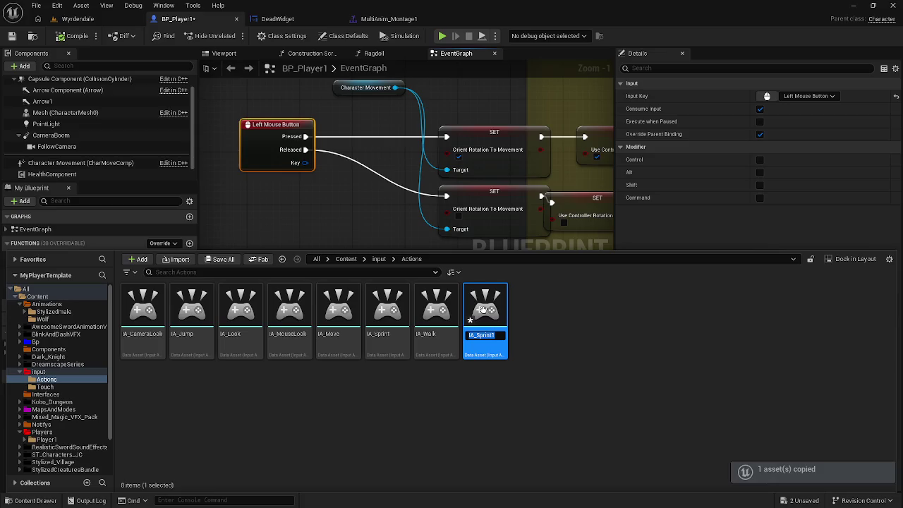
pyautogui.press('BackSpace')
pyautogui.press('BackSpace')
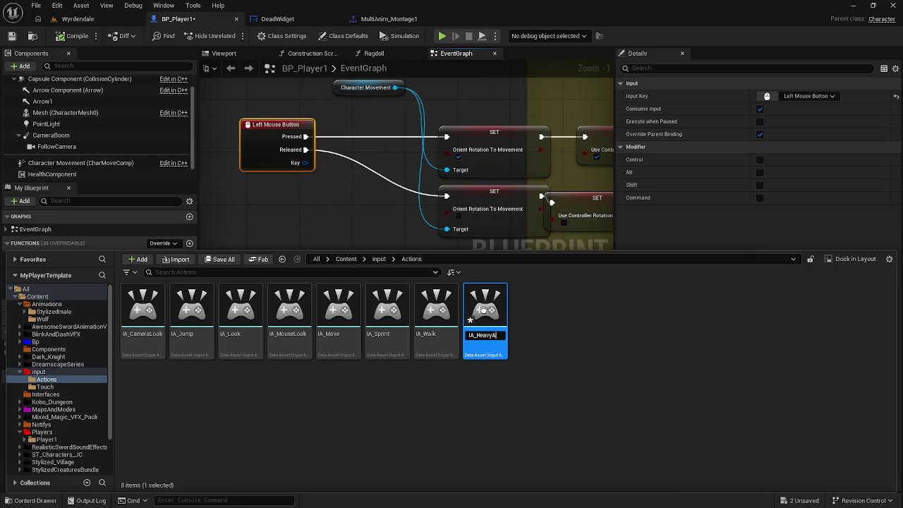
pyautogui.press('Return')
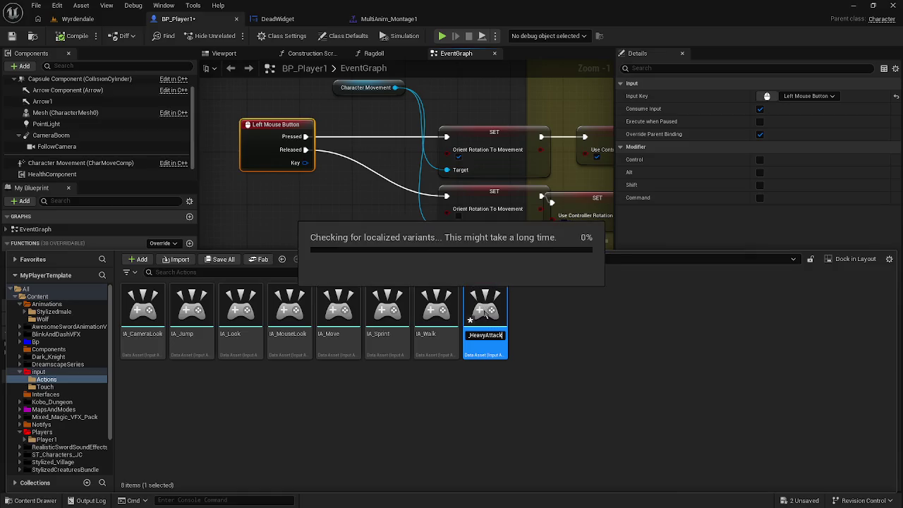
pyautogui.click(202, 336)
pyautogui.press('Escape')
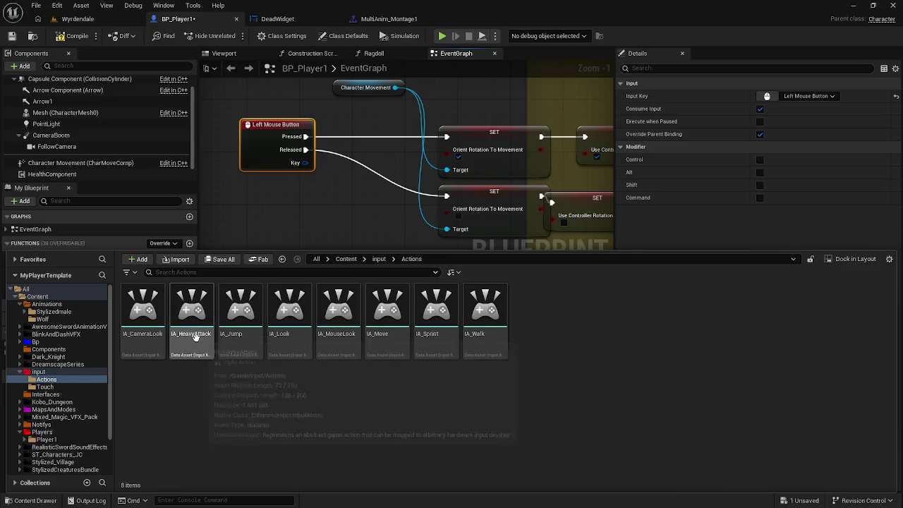
# Duplicate IA_HeavyAttack, rename the copy IA_LightAttack, and compile the player blueprint
pyautogui.hotkey('ctrl', 'c')
pyautogui.hotkey('ctrl', 'v')
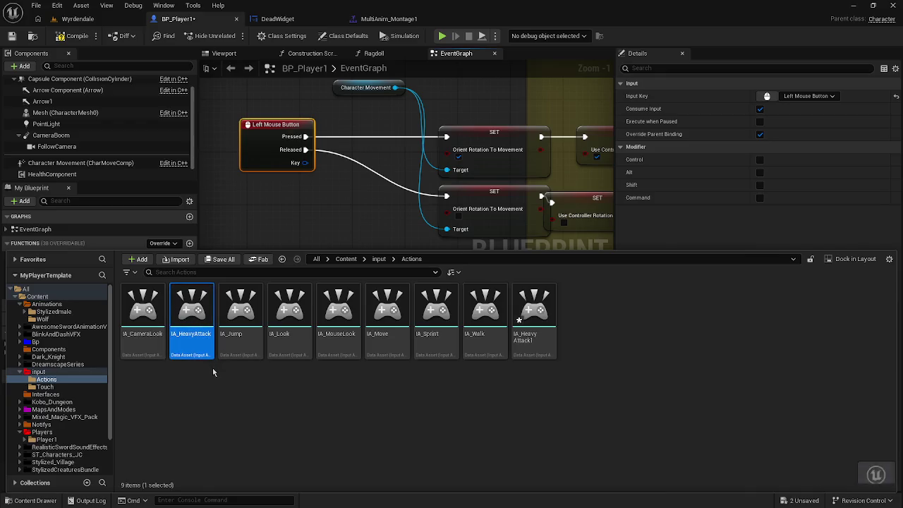
pyautogui.click(550, 308)
pyautogui.press('F2')
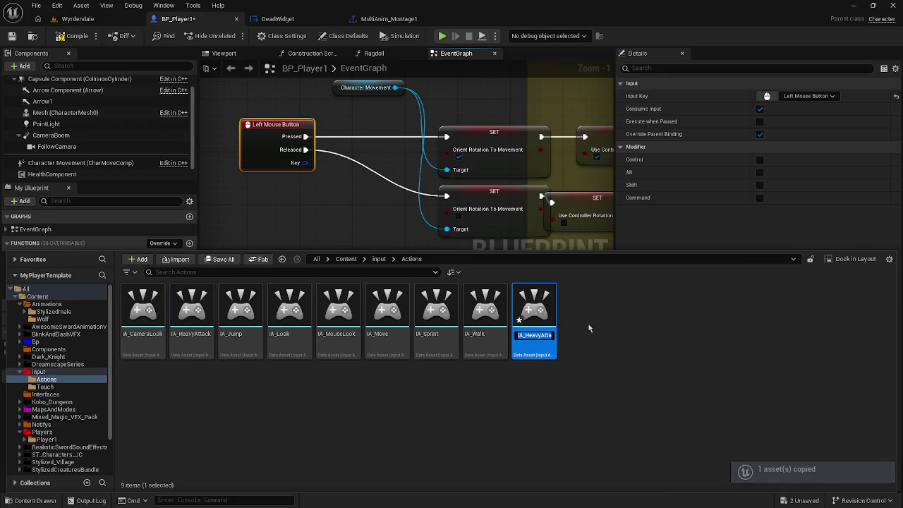
pyautogui.press('End')
pyautogui.press('BackSpace')
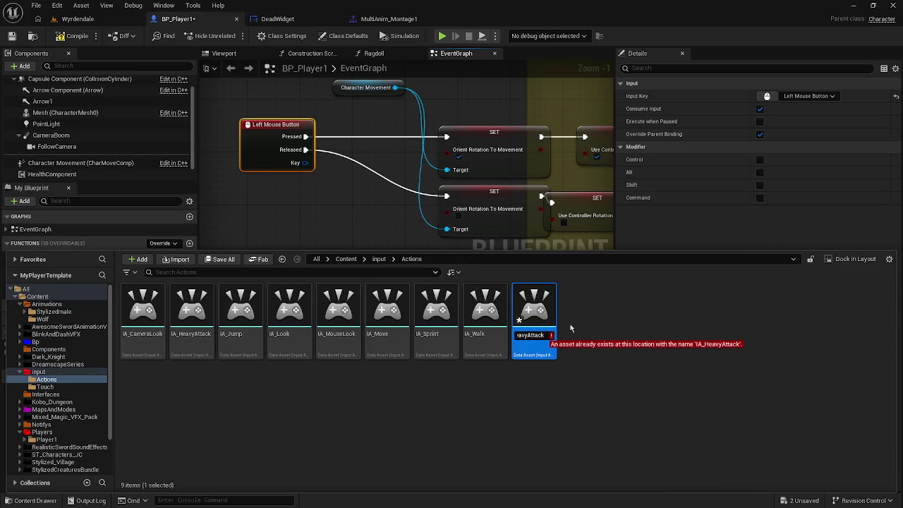
pyautogui.press('BackSpace')
pyautogui.press('BackSpace')
pyautogui.press('BackSpace')
pyautogui.write('Light')
pyautogui.press('Return')
pyautogui.click(468, 416)
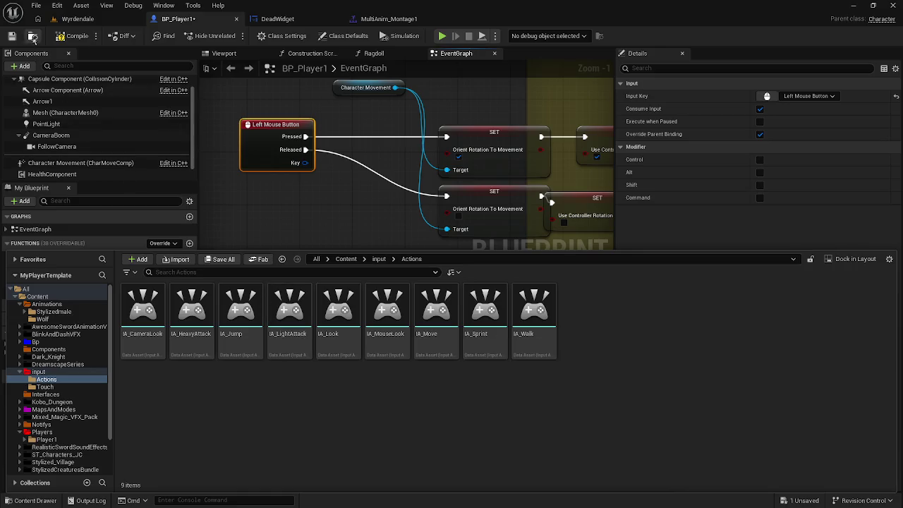
pyautogui.click(57, 36)
# Save all, add an IA_LightAttack event and wire Started and Canceled to the rotation SET nodes
pyautogui.click(36, 5)
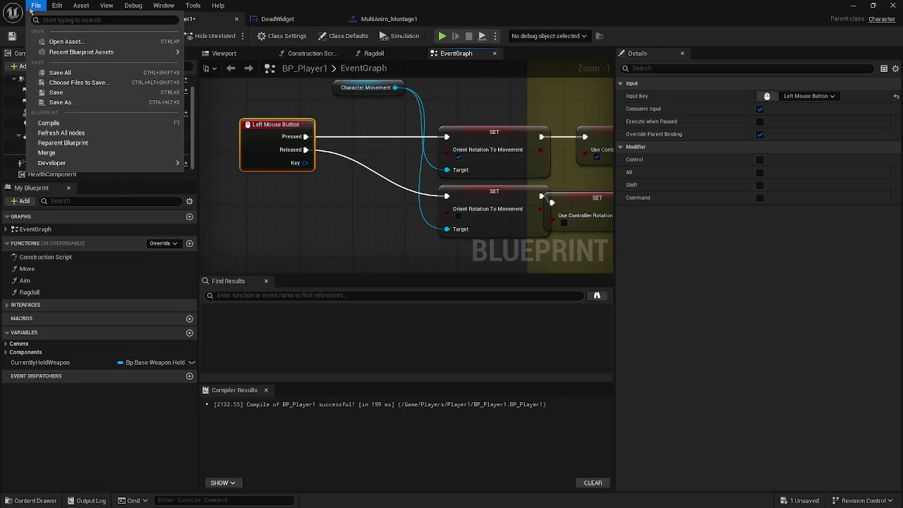
pyautogui.click(60, 68)
pyautogui.click(271, 222)
pyautogui.hotkey('ctrl', 'space')
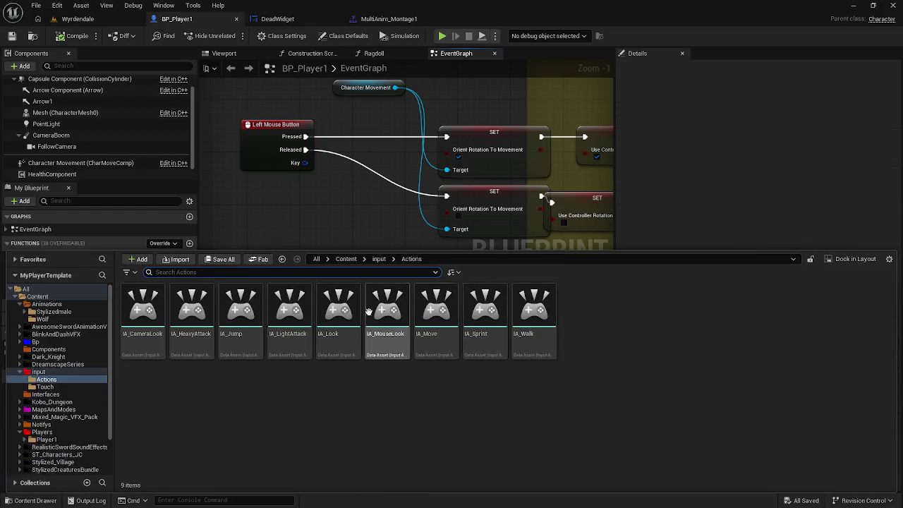
pyautogui.moveTo(289, 310)
pyautogui.mouseDown()
pyautogui.moveTo(304, 212)
pyautogui.moveTo(272, 186)
pyautogui.mouseUp()
pyautogui.click(315, 212)
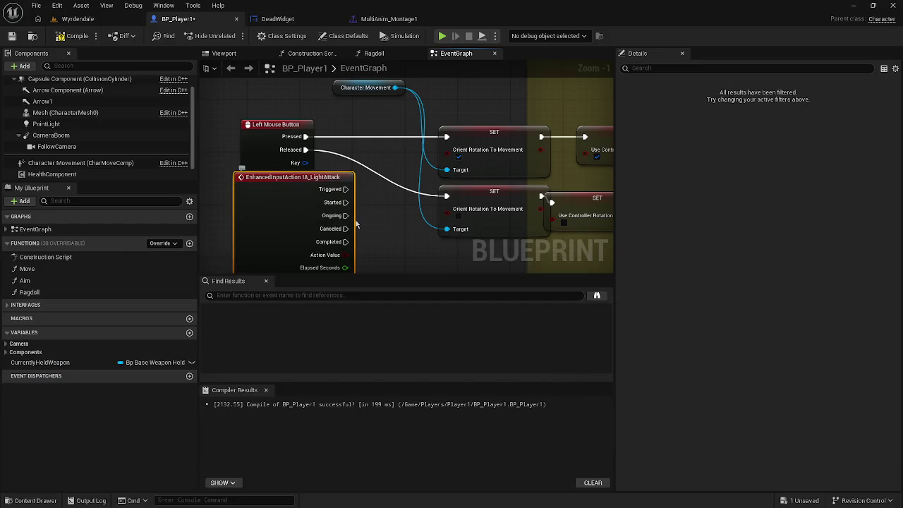
pyautogui.moveTo(346, 203)
pyautogui.mouseDown()
pyautogui.moveTo(444, 153)
pyautogui.moveTo(446, 136)
pyautogui.mouseUp()
pyautogui.moveTo(345, 229)
pyautogui.mouseDown()
pyautogui.moveTo(446, 196)
pyautogui.moveTo(380, 234)
pyautogui.moveTo(446, 196)
pyautogui.mouseUp()
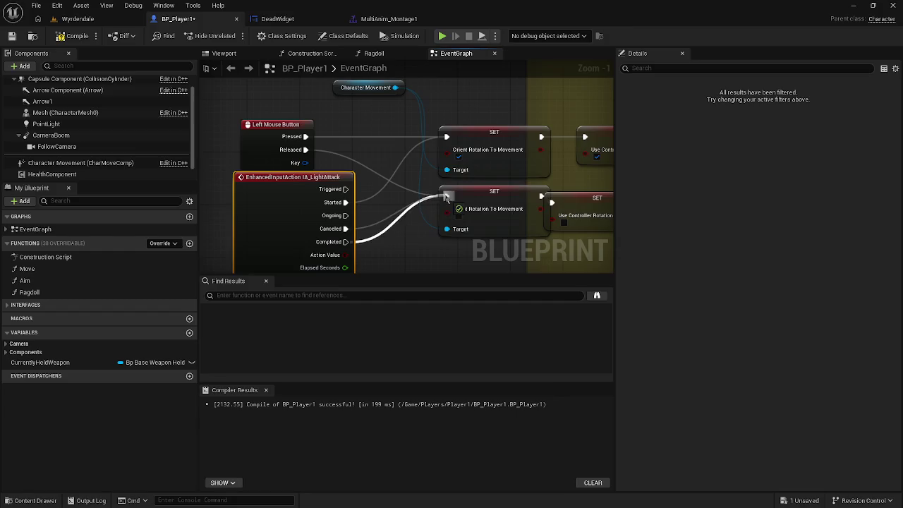
# Delete the old Left Mouse Button event and tidy the IA_LightAttack and Character Movement nodes
pyautogui.click(255, 129)
pyautogui.press('Delete')
pyautogui.moveTo(316, 184); pyautogui.dragTo(289, 131)
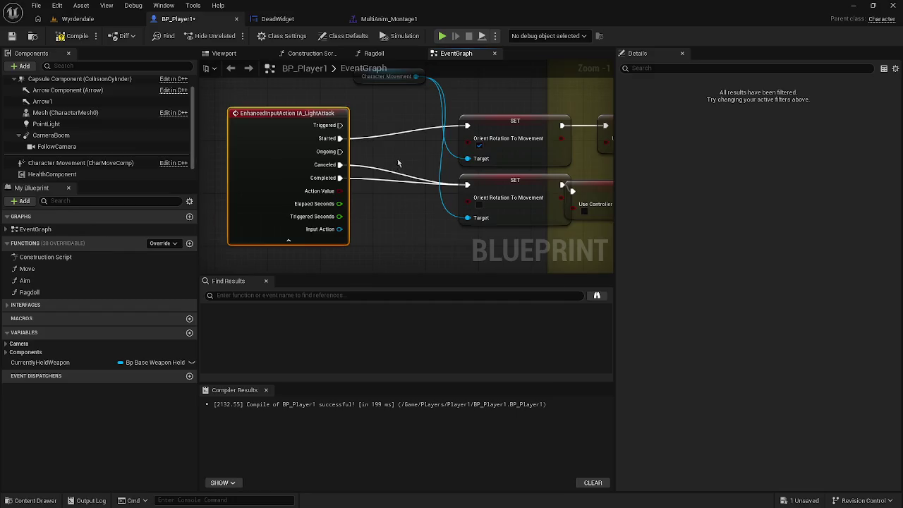
pyautogui.moveTo(350, 103); pyautogui.dragTo(378, 110)
# Open the IMC_Default mapping context from the input folder
pyautogui.hotkey('ctrl', 'space')
pyautogui.click(379, 259)
pyautogui.click(295, 308)
pyautogui.doubleClick(295, 309)
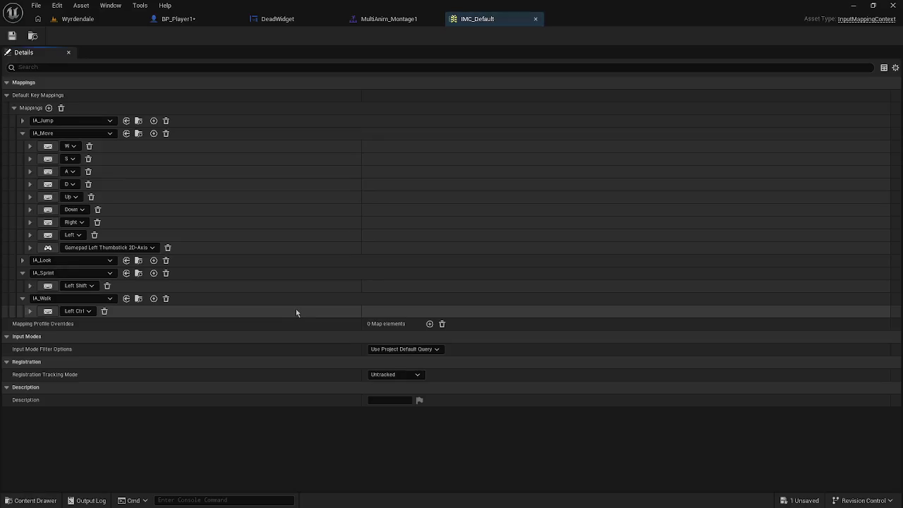
# Add an IMC_Default mapping for IA_LightAttack bound to Left Mouse Button
pyautogui.click(49, 108)
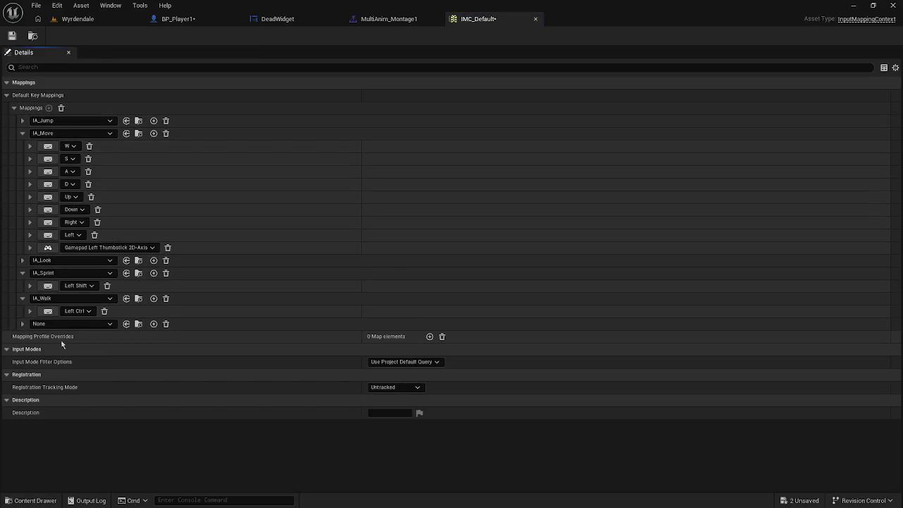
pyautogui.click(36, 326)
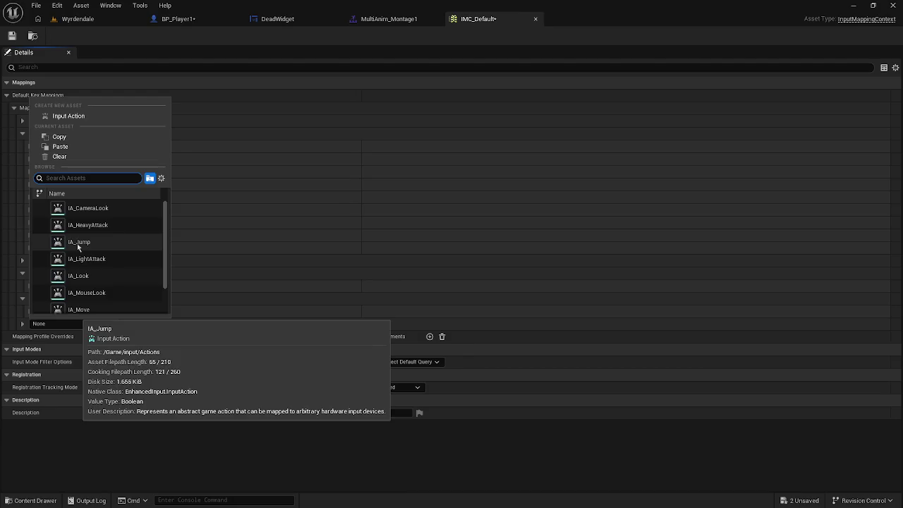
pyautogui.click(86, 259)
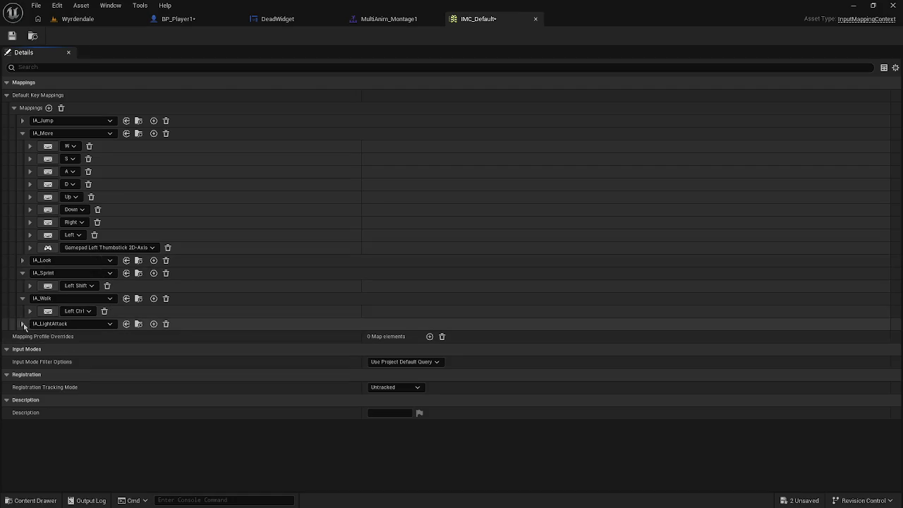
pyautogui.click(23, 324)
pyautogui.click(48, 337)
pyautogui.click(55, 339)
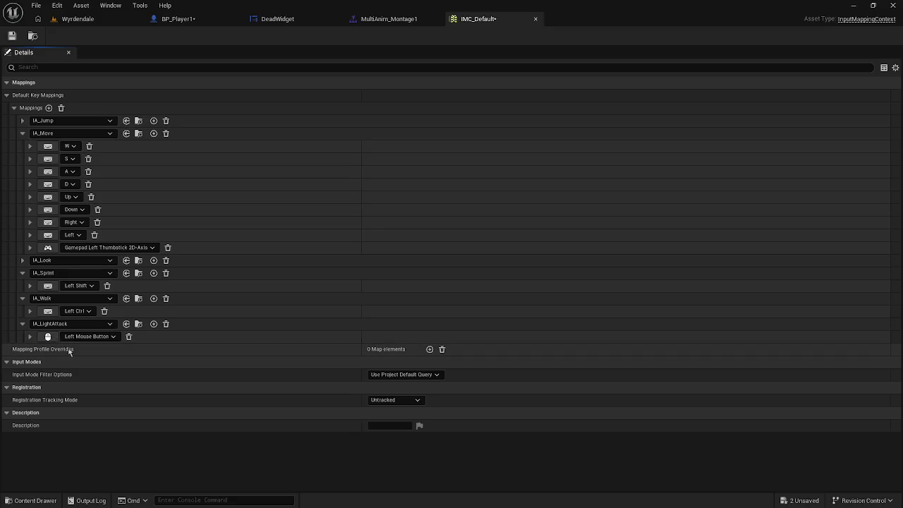
# Save IMC_Default and all other unsaved assets
pyautogui.click(12, 36)
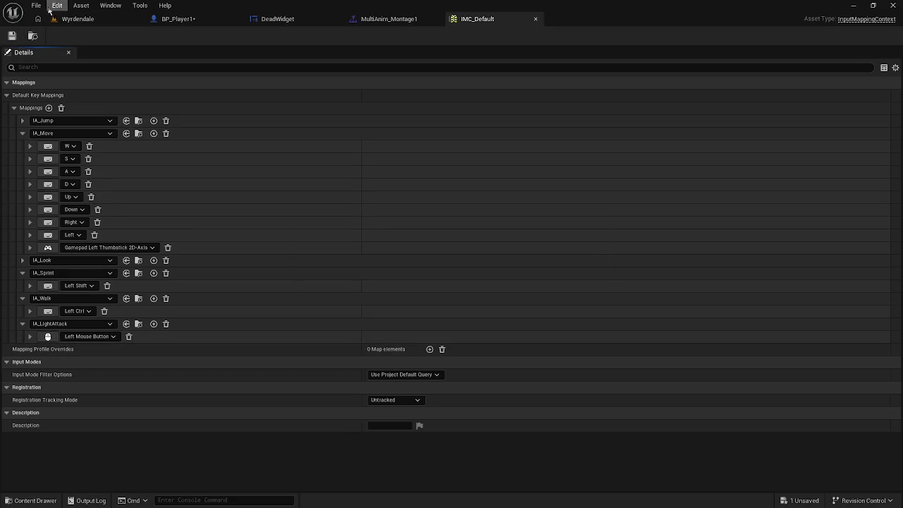
pyautogui.click(36, 4)
pyautogui.click(63, 51)
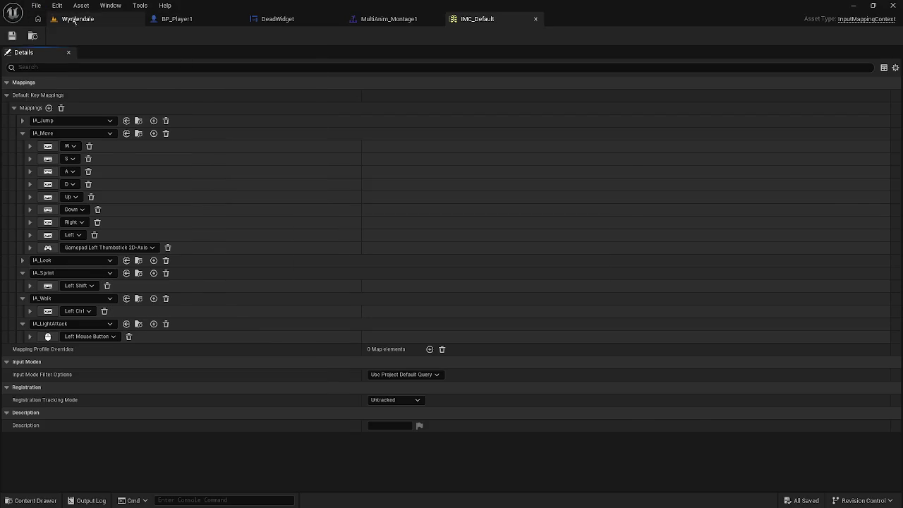
pyautogui.click(74, 18)
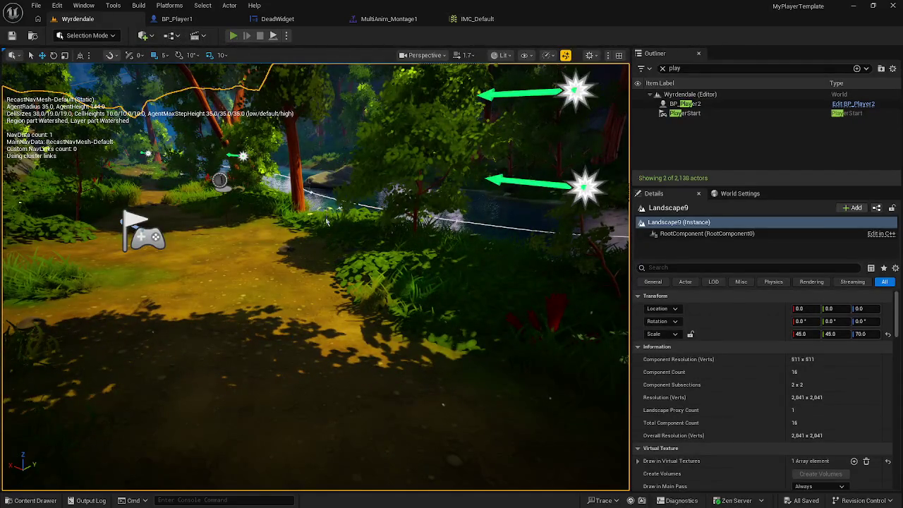
# Run a quick Alt+P play test, stop it, and toggle the navigation display off with P
pyautogui.hotkey('alt', 'p')
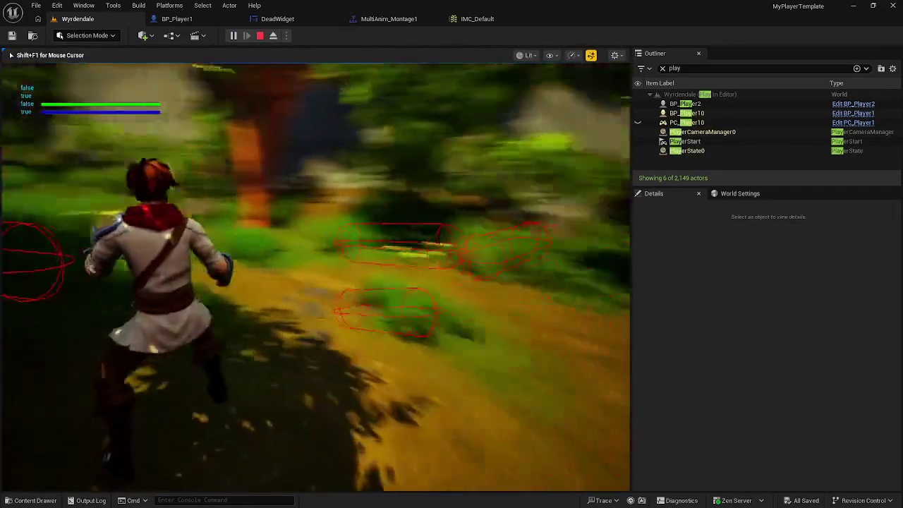
pyautogui.press('Escape')
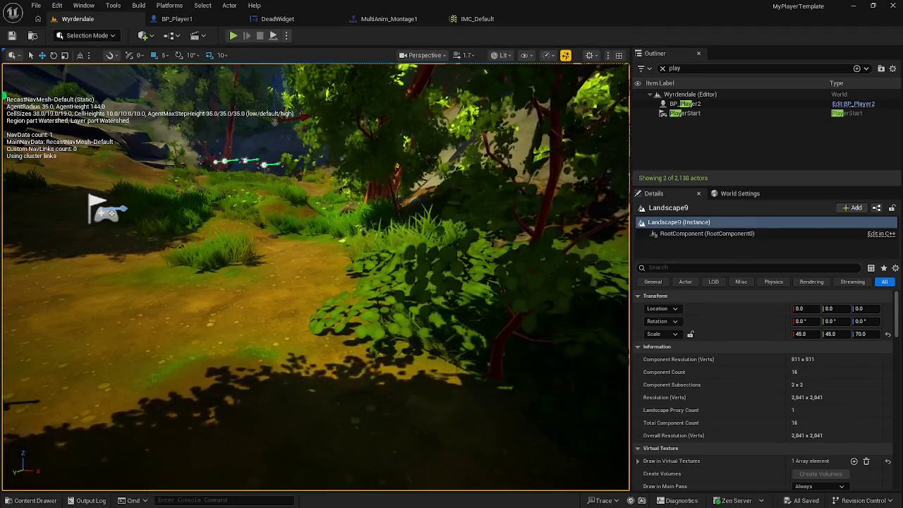
pyautogui.press('p')
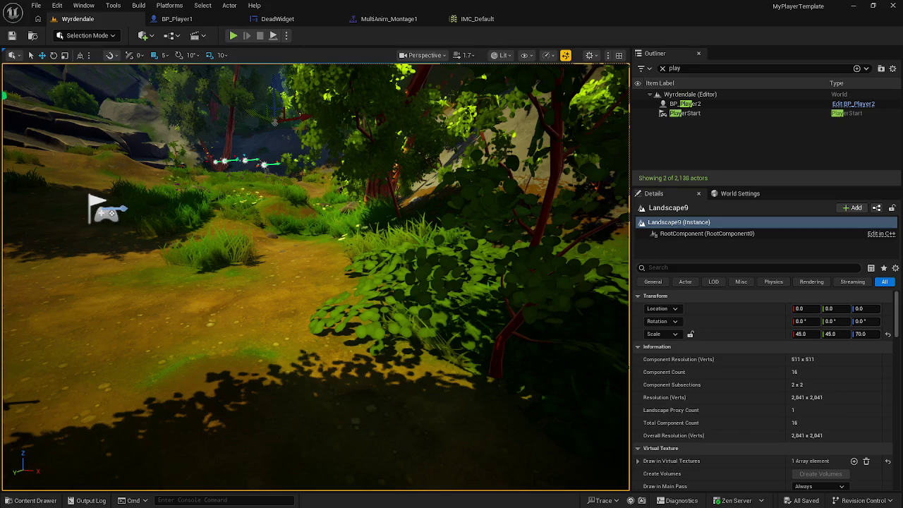
# Untick Orient Rotation To Movement on the Started setter, tick it on Completed, compile, and play
pyautogui.click(173, 20)
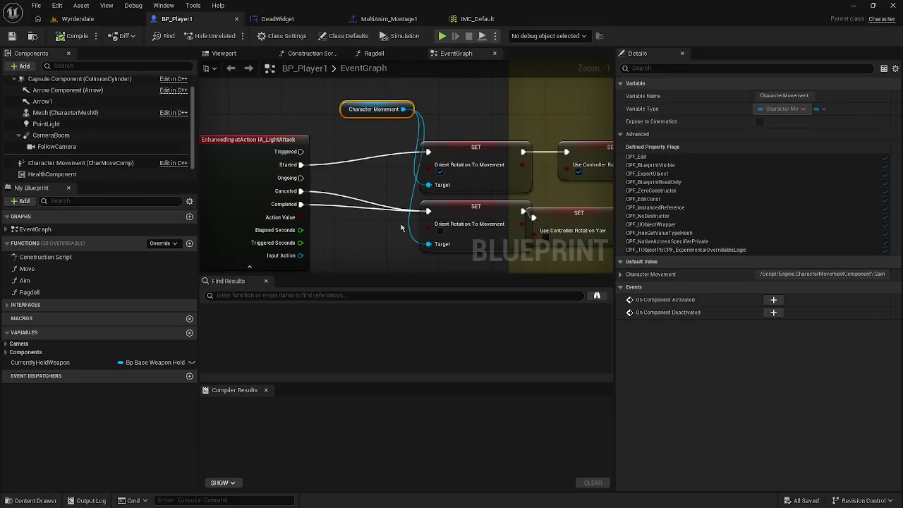
pyautogui.click(439, 172)
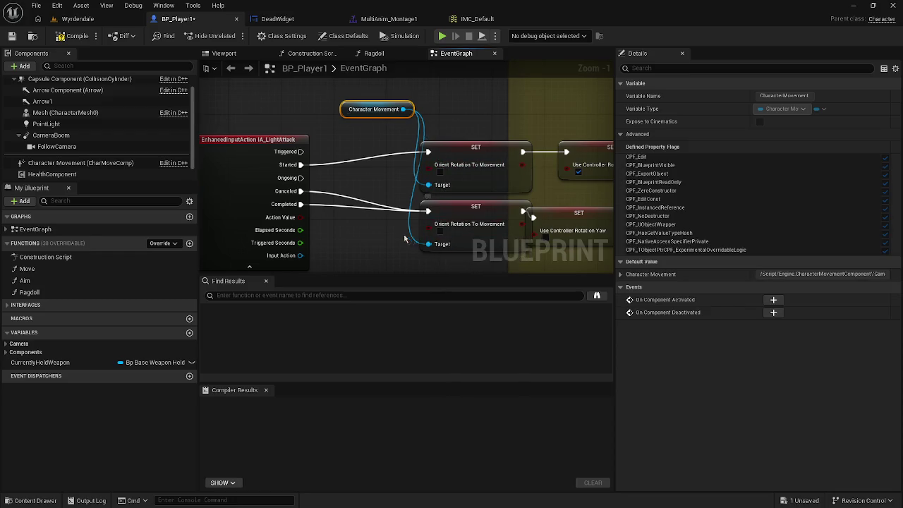
pyautogui.moveTo(406, 235); pyautogui.dragTo(364, 216)
pyautogui.click(397, 212)
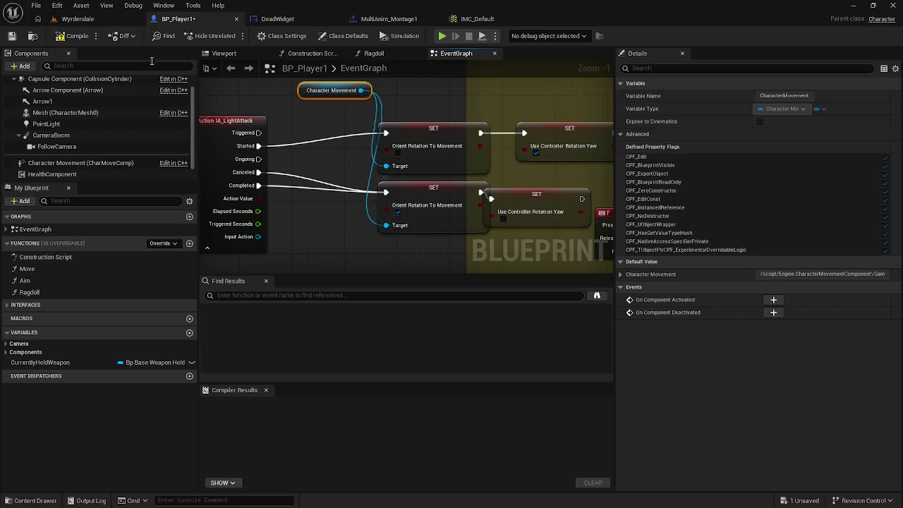
pyautogui.click(67, 37)
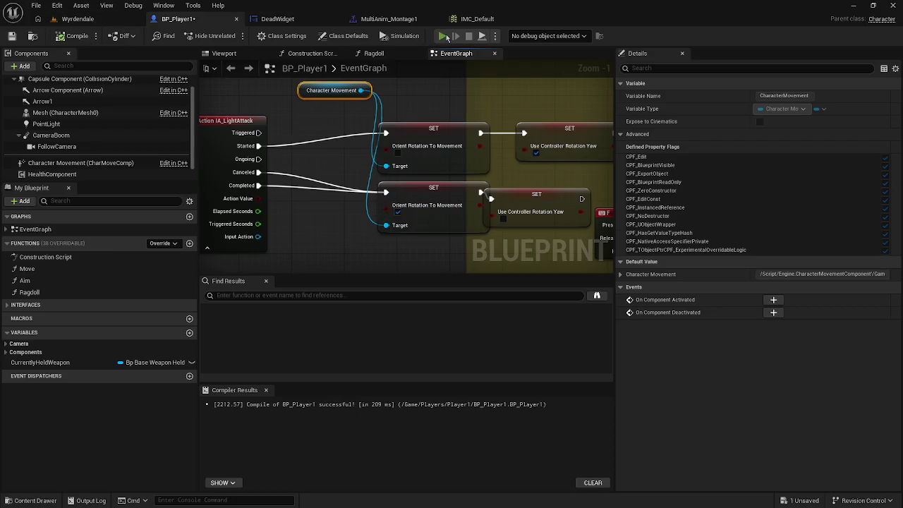
pyautogui.hotkey('alt', 'p')
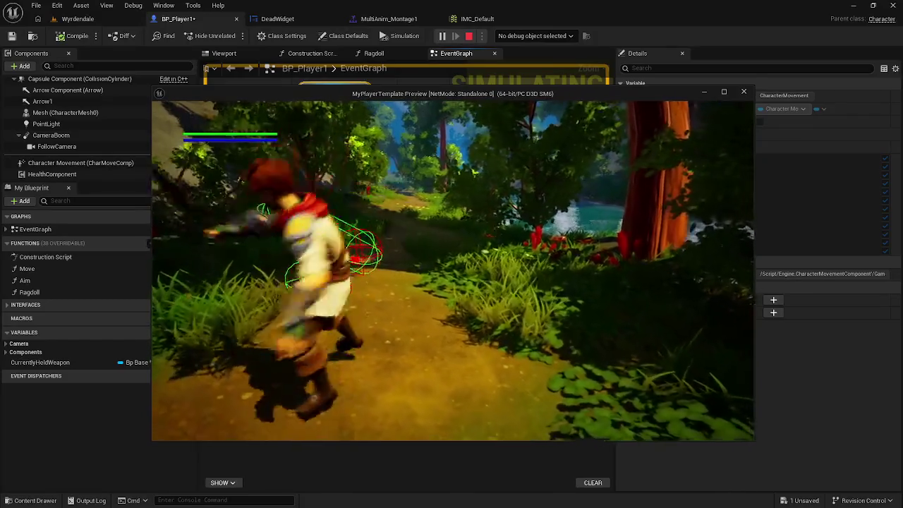
# End the standalone preview with Esc and return to the Wyrdendale level
pyautogui.press('Escape')
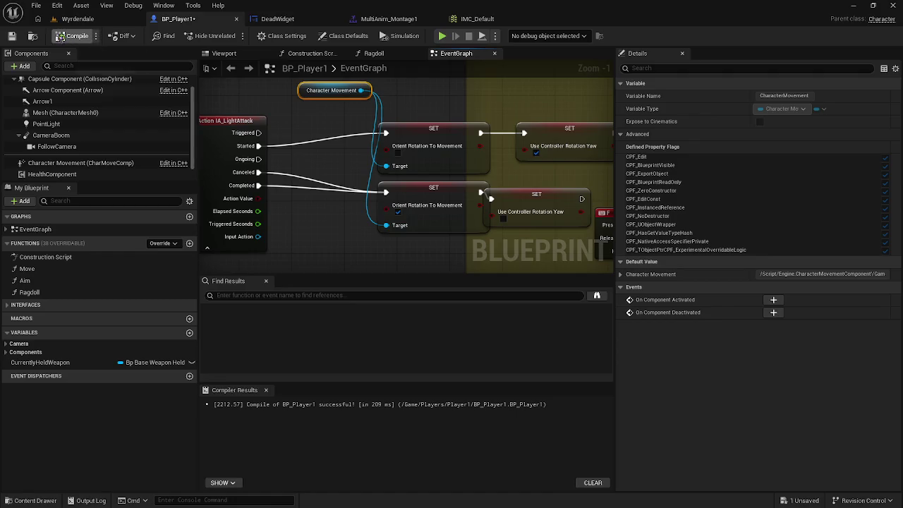
pyautogui.click(83, 19)
# Start a play-in-editor session of Wyrdendale and run the character forward with W
pyautogui.click(233, 35)
pyautogui.press('w')
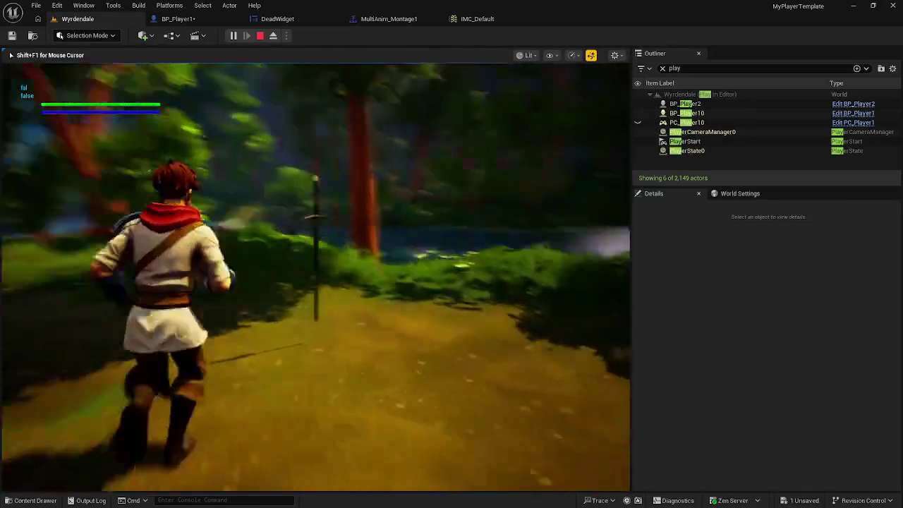
pyautogui.press('w')
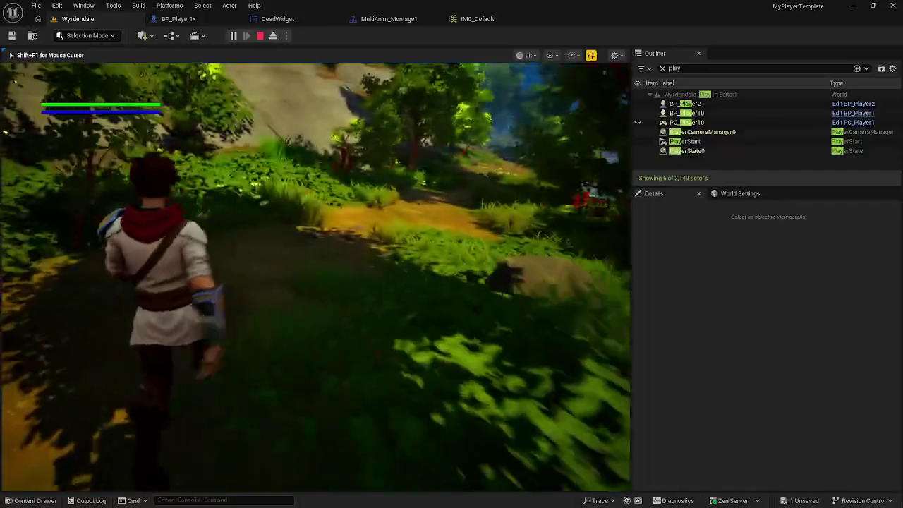
# Perform nine left-click light attack sword swings, producing debug collision traces
pyautogui.click(315, 275)
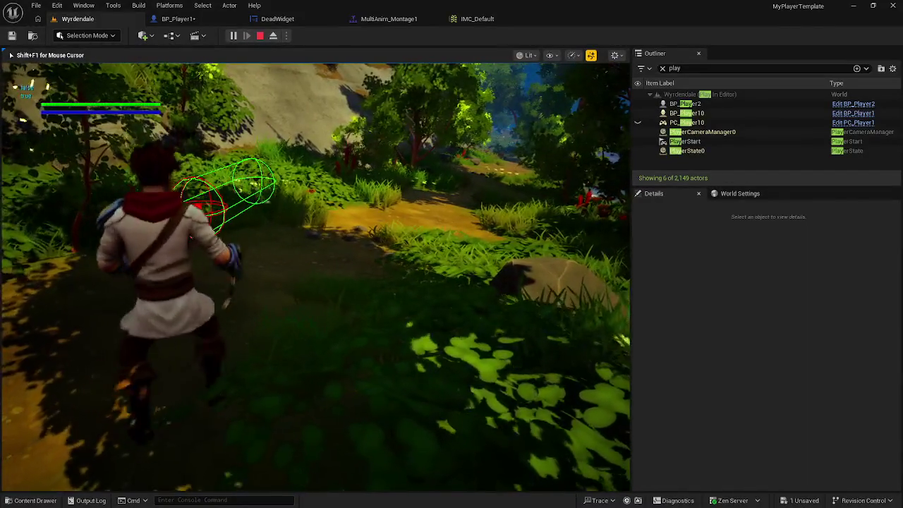
pyautogui.click(315, 275)
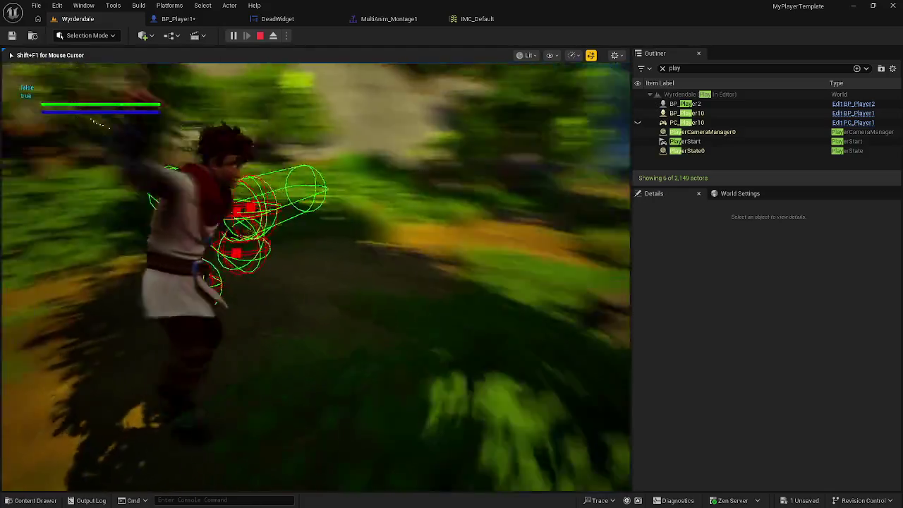
pyautogui.click(315, 275)
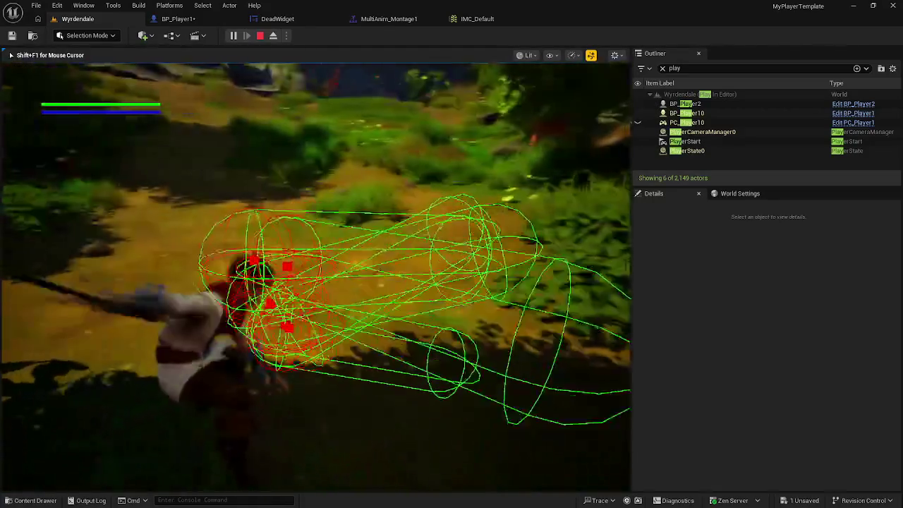
pyautogui.click(315, 275)
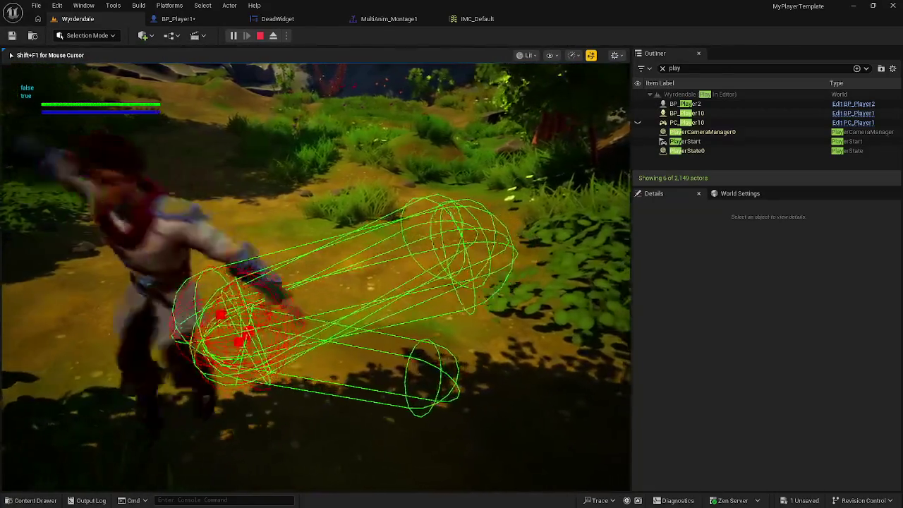
pyautogui.click(315, 275)
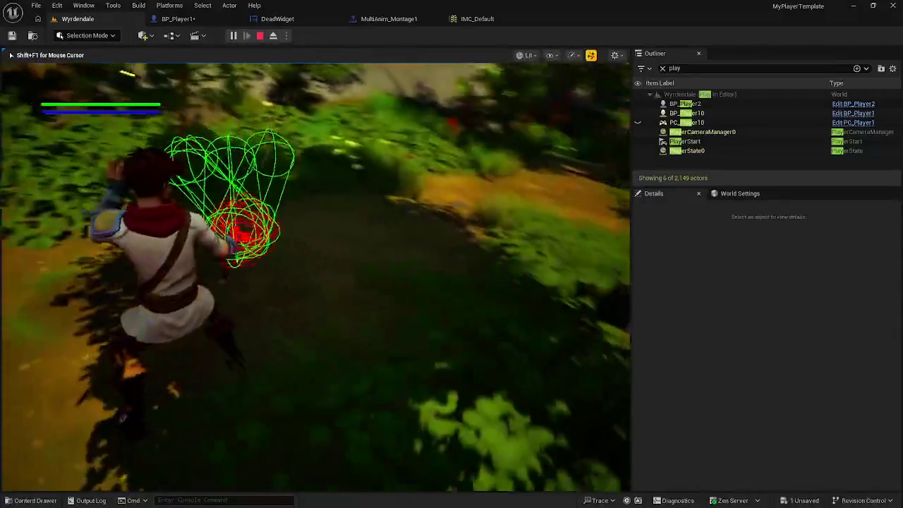
pyautogui.click(315, 276)
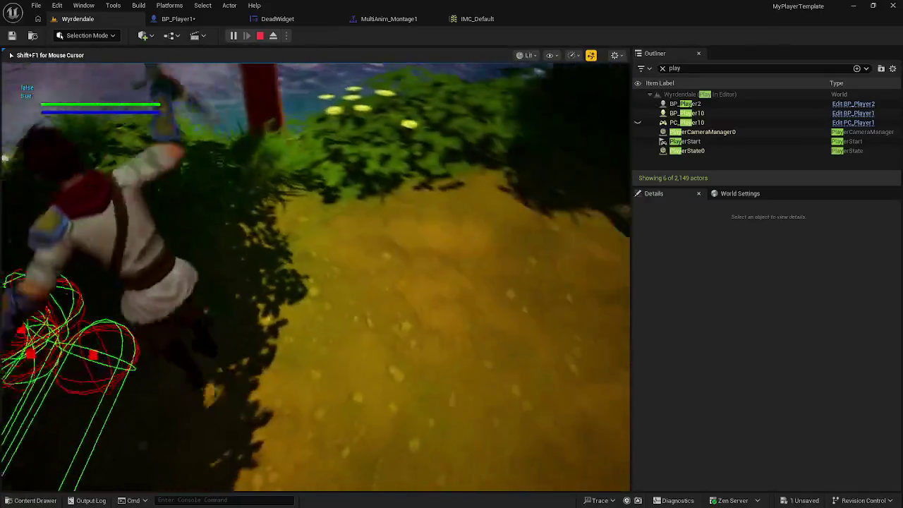
pyautogui.click(315, 275)
pyautogui.click(316, 275)
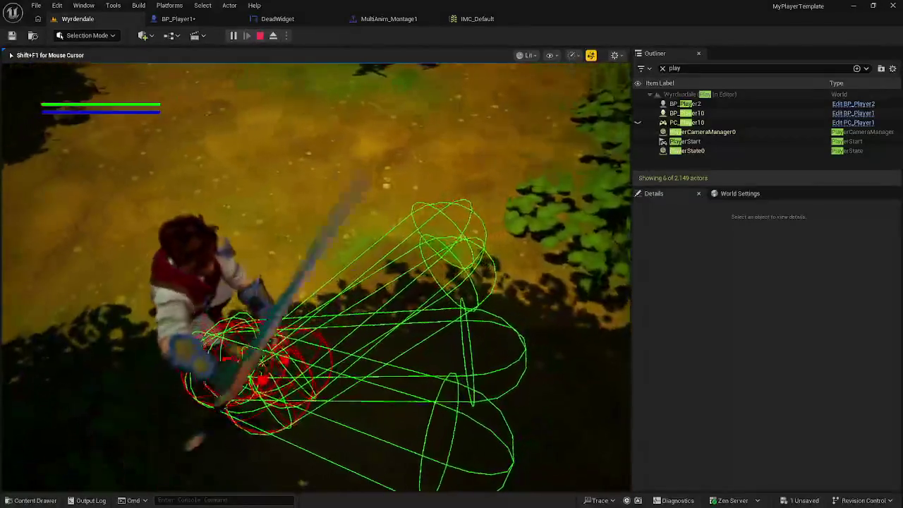
pyautogui.click(316, 275)
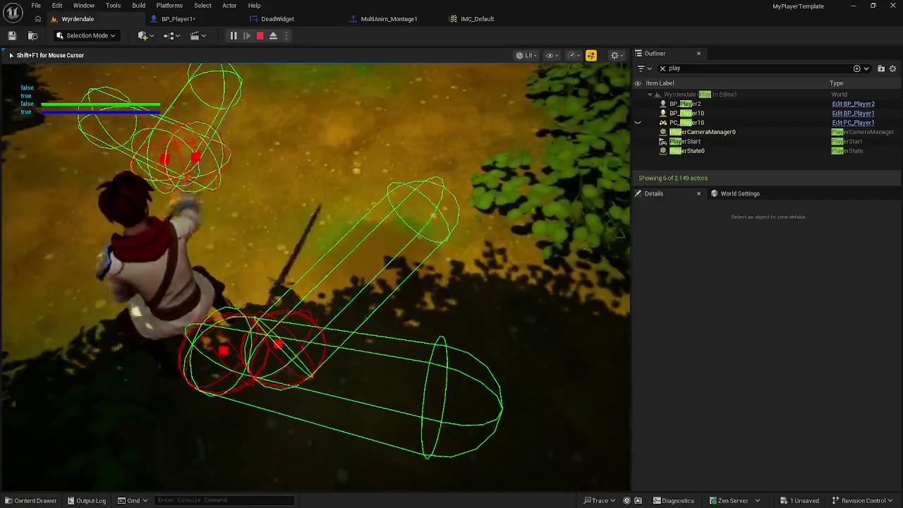
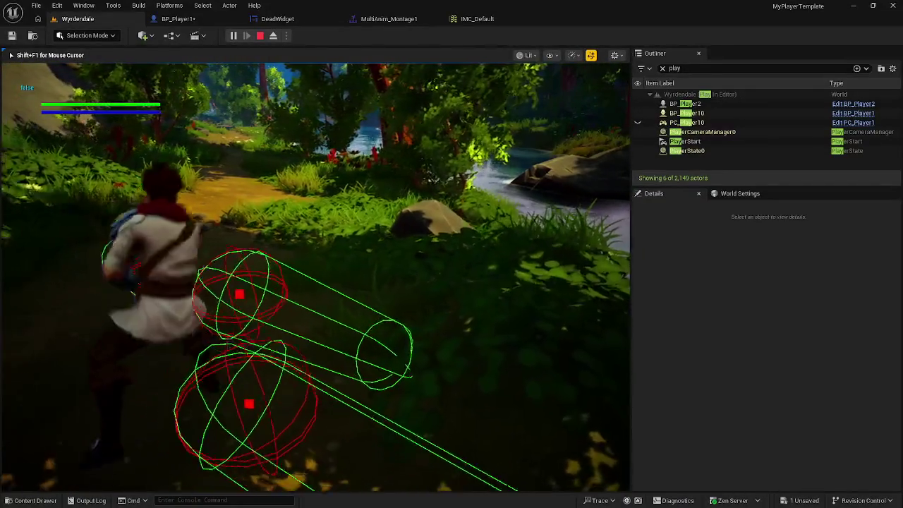
# Run the character up the forest path with W and A, then end the play session
pyautogui.press('w')
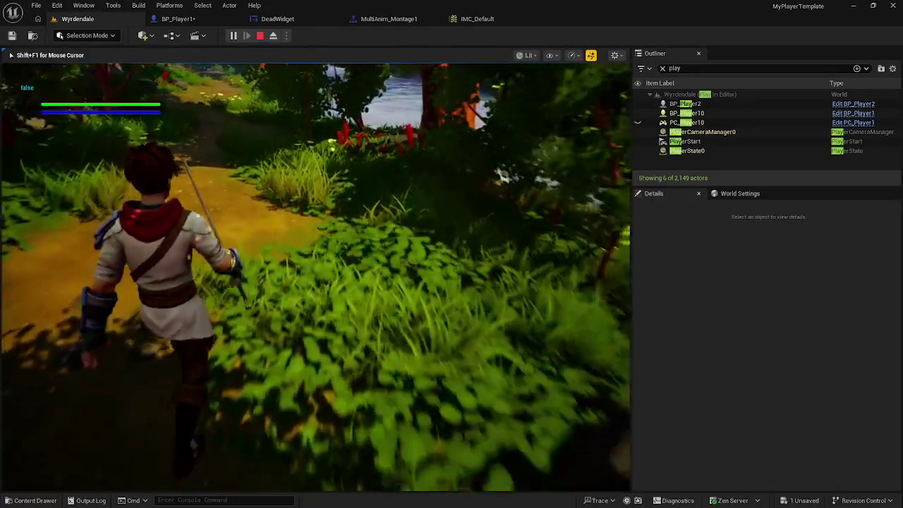
pyautogui.press('w')
pyautogui.press('w')
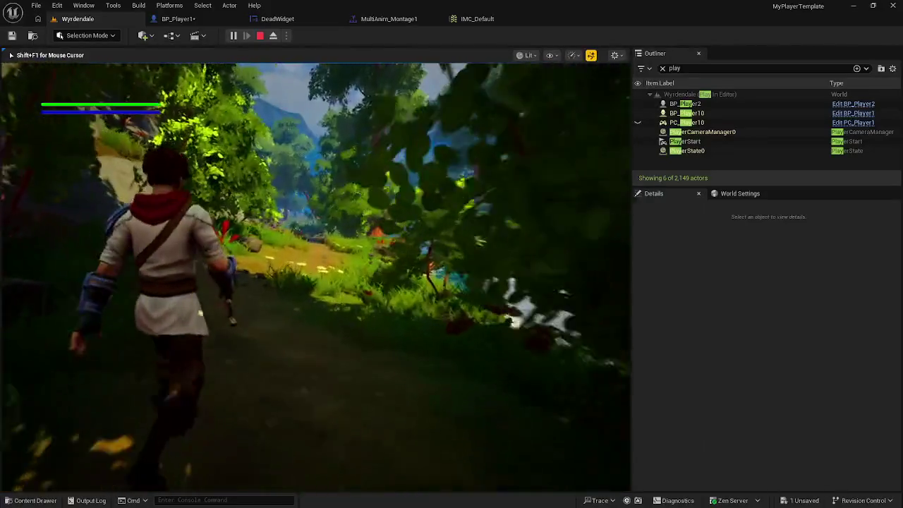
pyautogui.press('w')
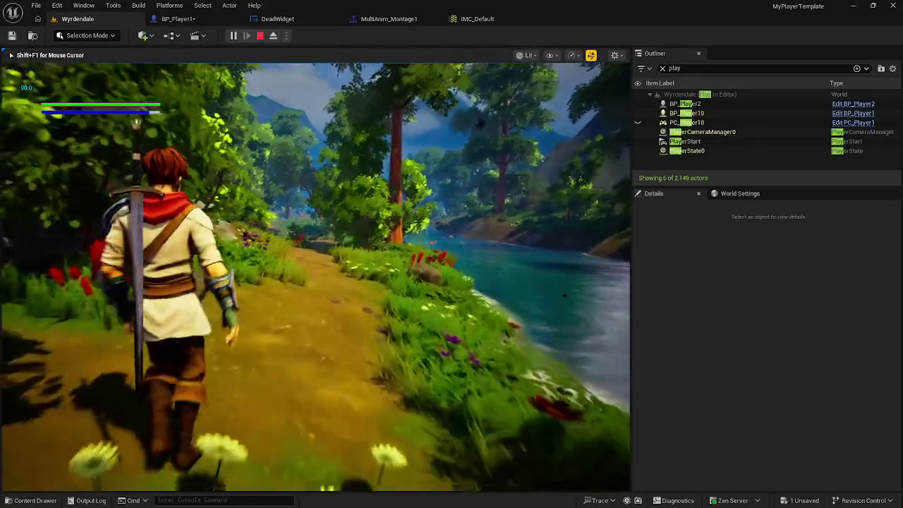
pyautogui.press('w')
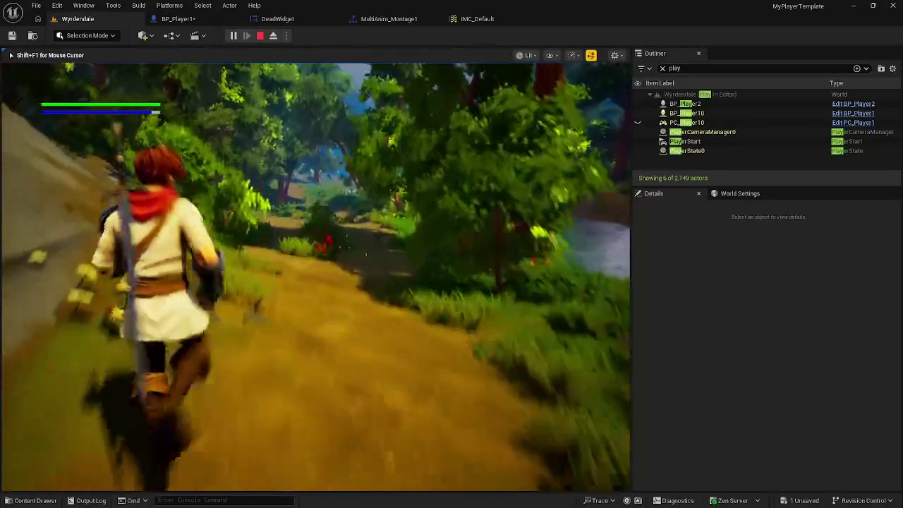
pyautogui.press('w')
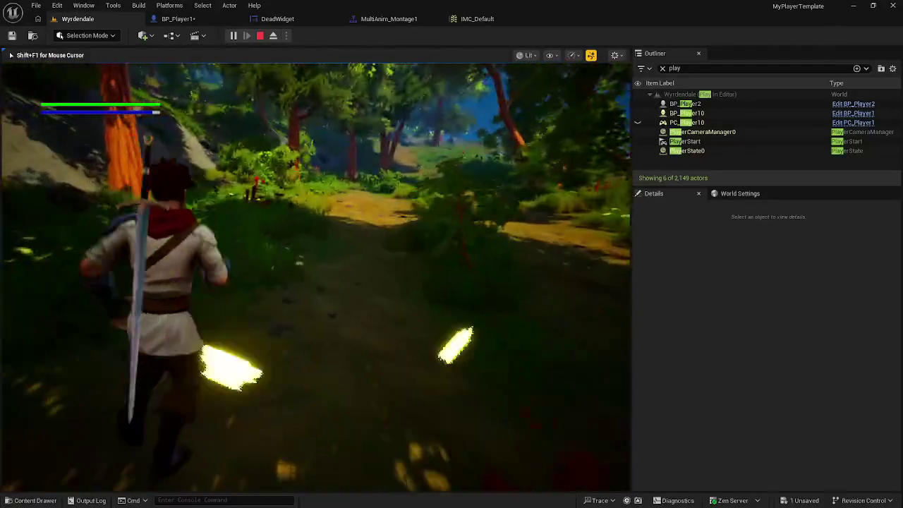
pyautogui.press('a')
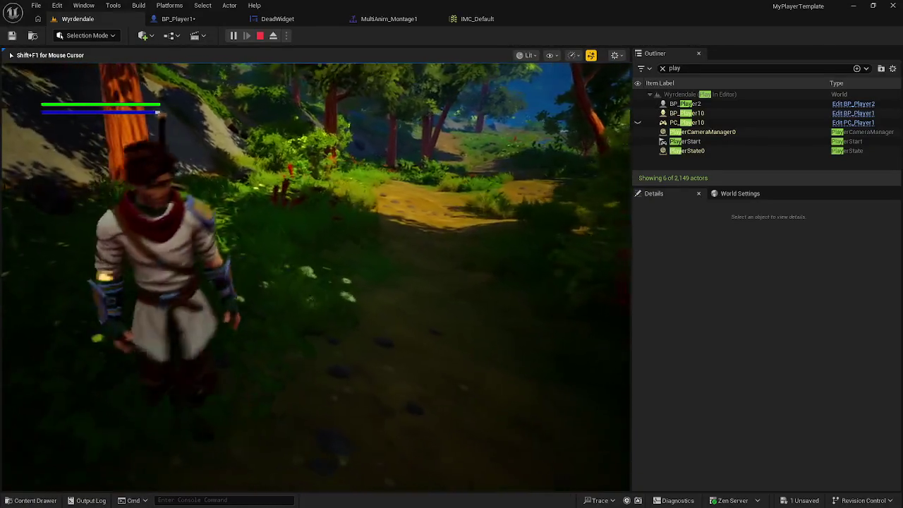
pyautogui.press('w')
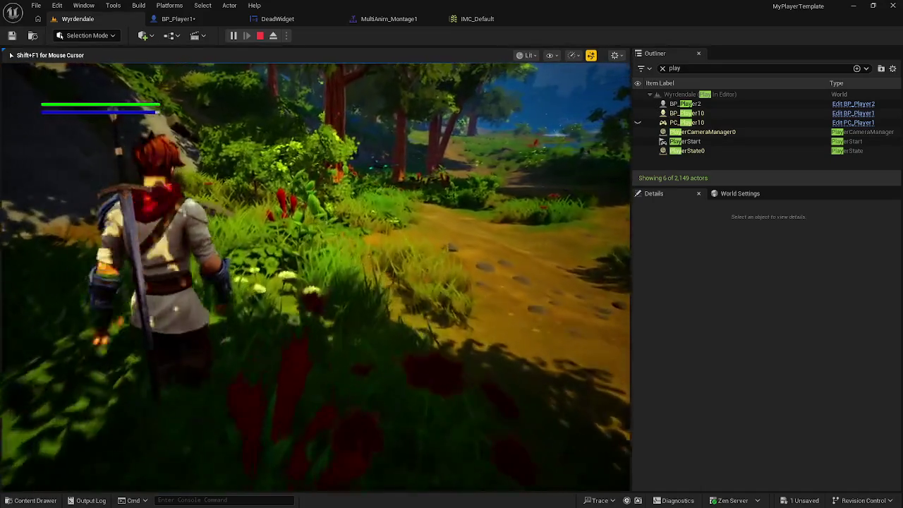
pyautogui.press('Escape')
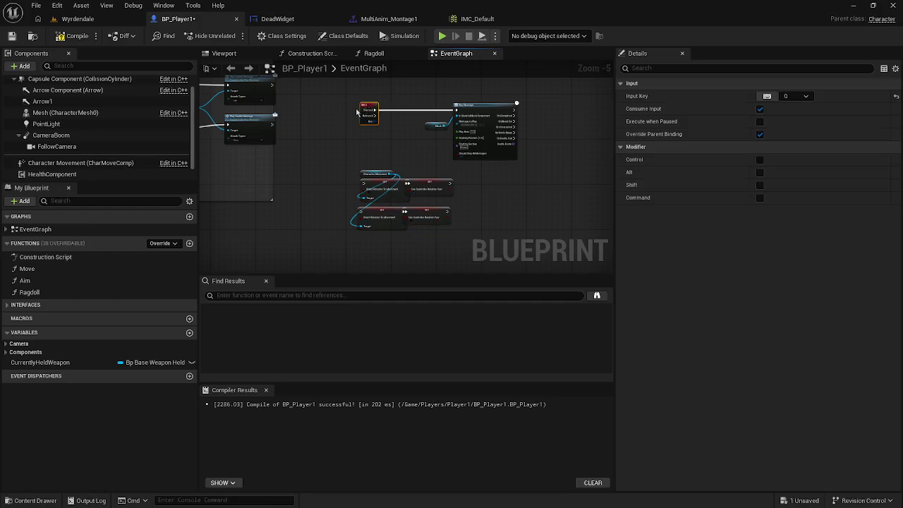
# Find IA_LightAttack in Content/input/Actions and drop it into the graph to reach its event node
pyautogui.scroll(5, 313, 110)
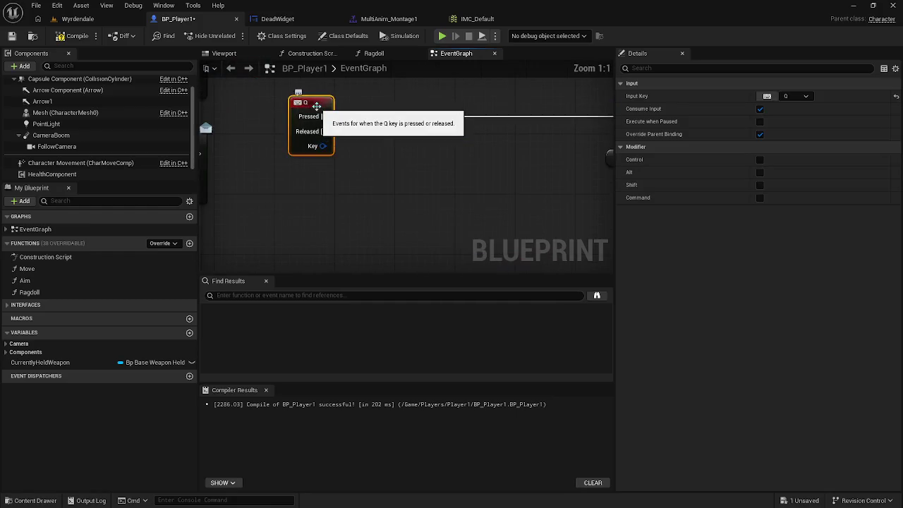
pyautogui.hotkey('ctrl', 'space')
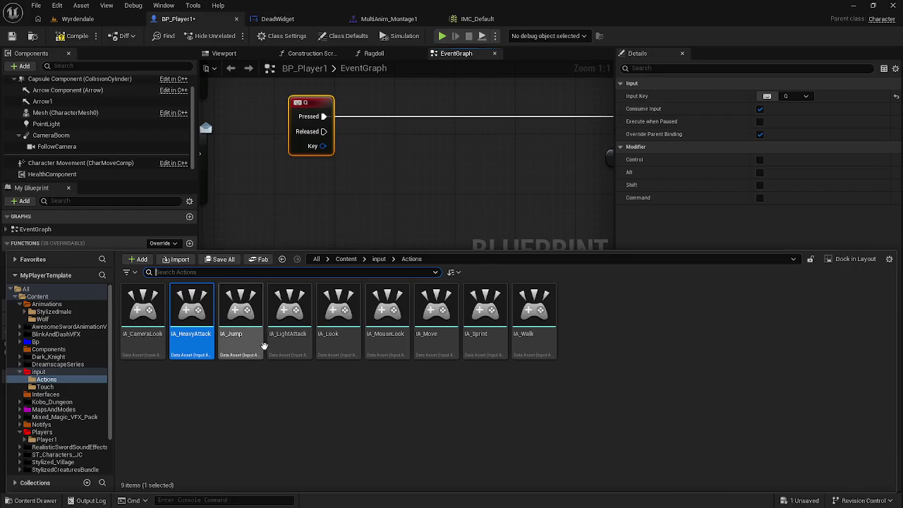
pyautogui.moveTo(305, 333)
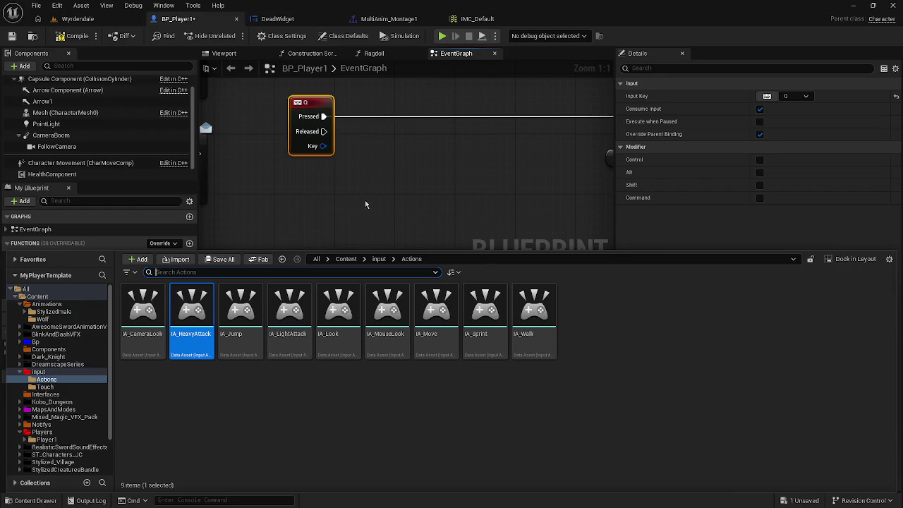
pyautogui.moveTo(298, 315)
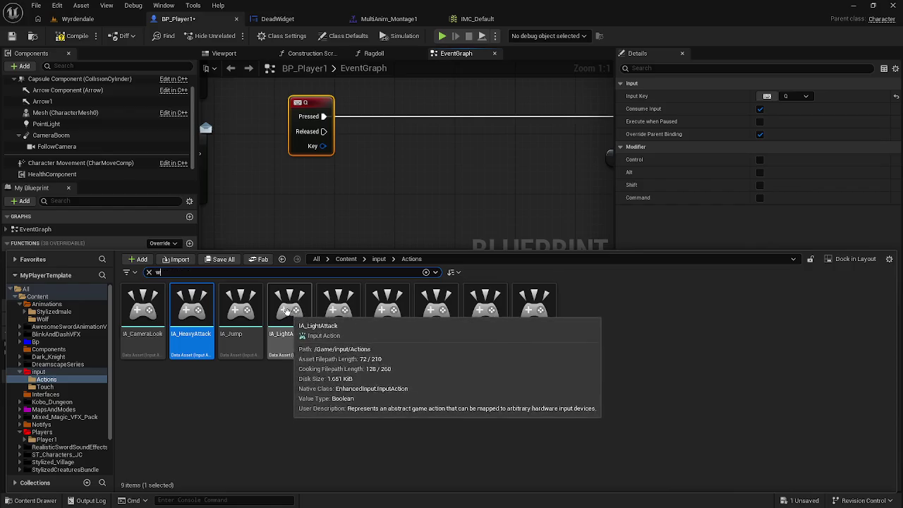
pyautogui.write('w')
pyautogui.click(287, 306)
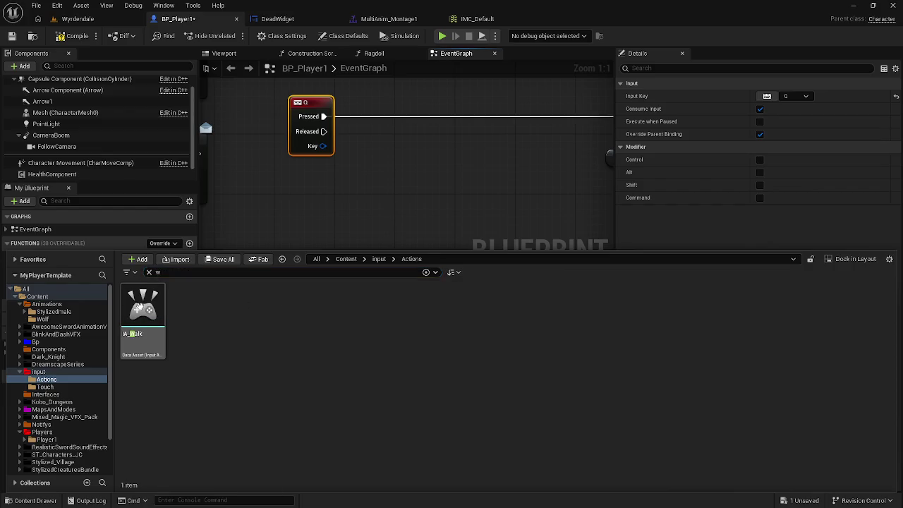
pyautogui.hotkey('alt', 'Left')
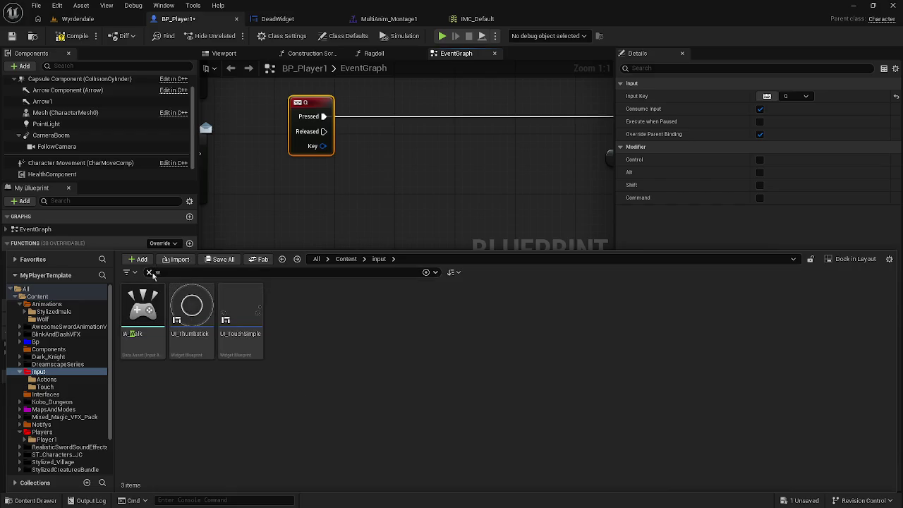
pyautogui.click(148, 272)
pyautogui.hotkey('alt', 'Right')
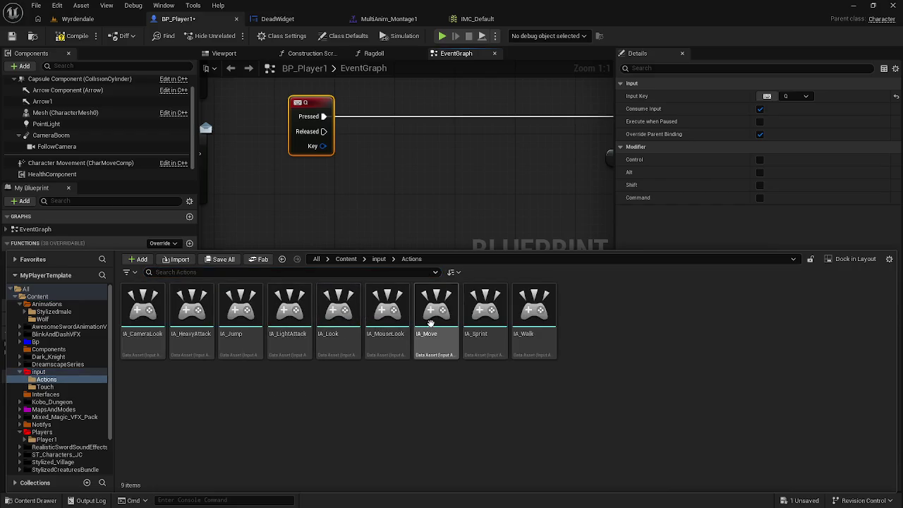
pyautogui.moveTo(291, 323)
pyautogui.mouseDown()
pyautogui.moveTo(303, 228)
pyautogui.moveTo(284, 204)
pyautogui.moveTo(199, 209)
pyautogui.mouseUp()
pyautogui.scroll(-1, 299, 195)
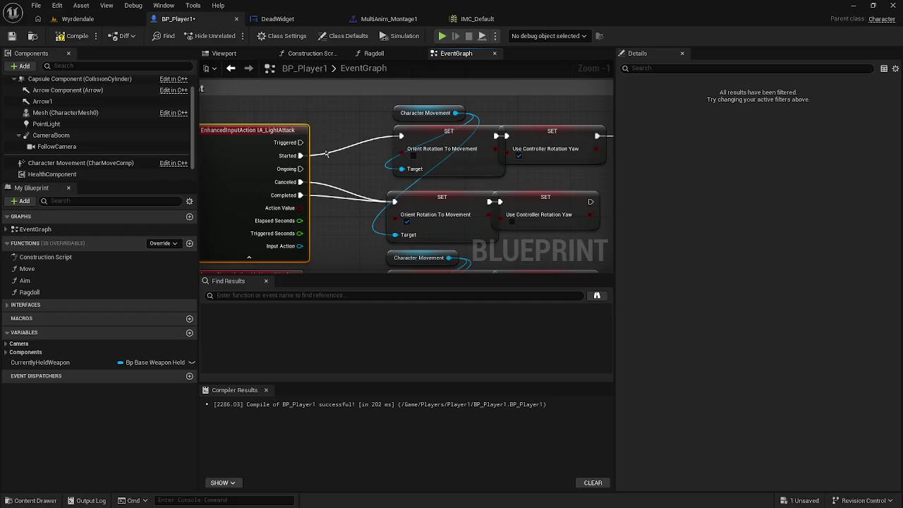
# Add a CurrentlyHeldWeapon getter and an Is Valid node beside the IA_LightAttack chain
pyautogui.moveTo(380, 149)
pyautogui.mouseDown()
pyautogui.moveTo(299, 203)
pyautogui.moveTo(280, 167)
pyautogui.mouseUp()
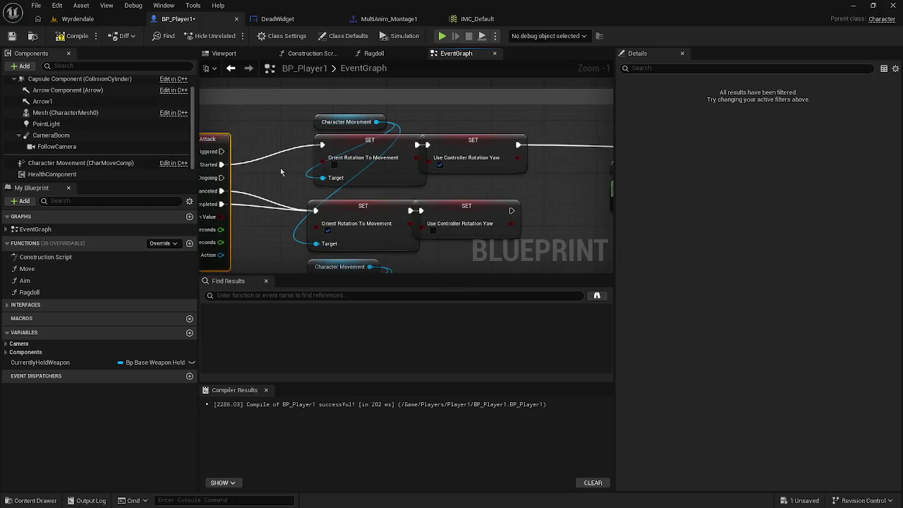
pyautogui.scroll(-2, 280, 171)
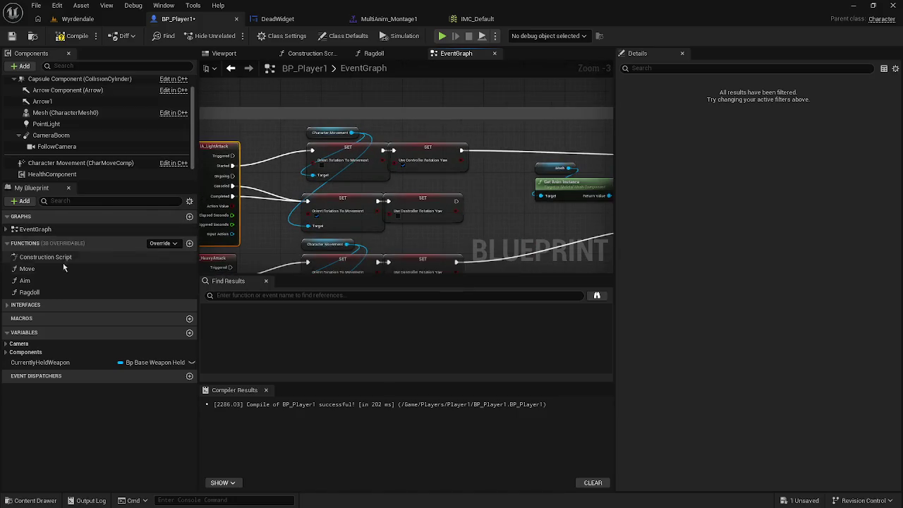
pyautogui.moveTo(42, 362)
pyautogui.mouseDown()
pyautogui.moveTo(286, 162)
pyautogui.moveTo(264, 86)
pyautogui.mouseUp()
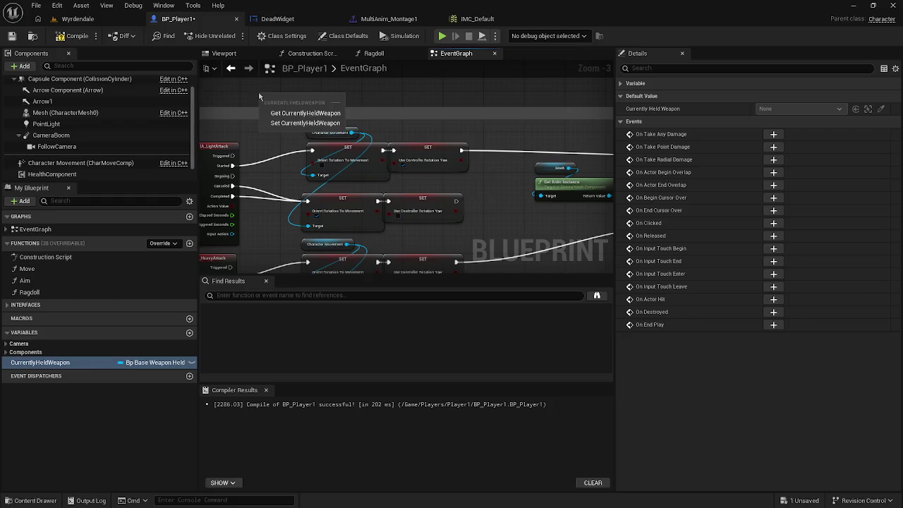
pyautogui.click(299, 115)
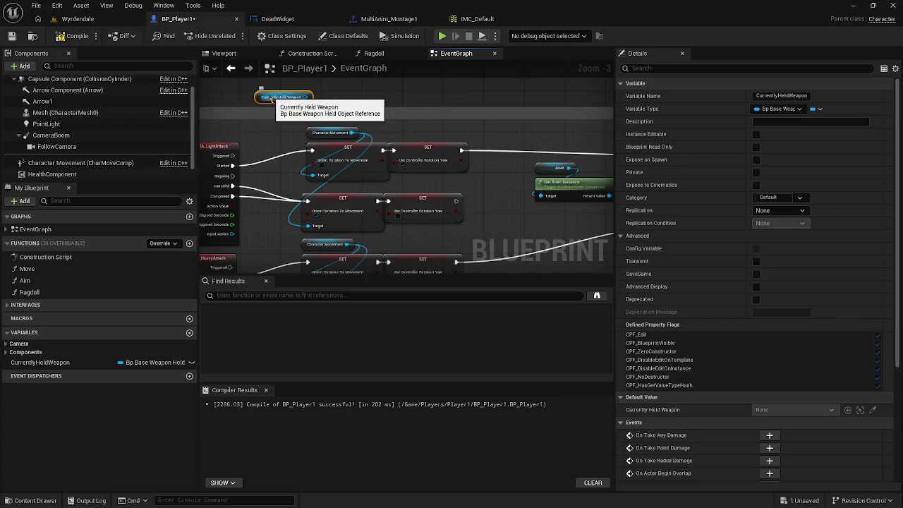
pyautogui.moveTo(260, 101); pyautogui.dragTo(430, 91)
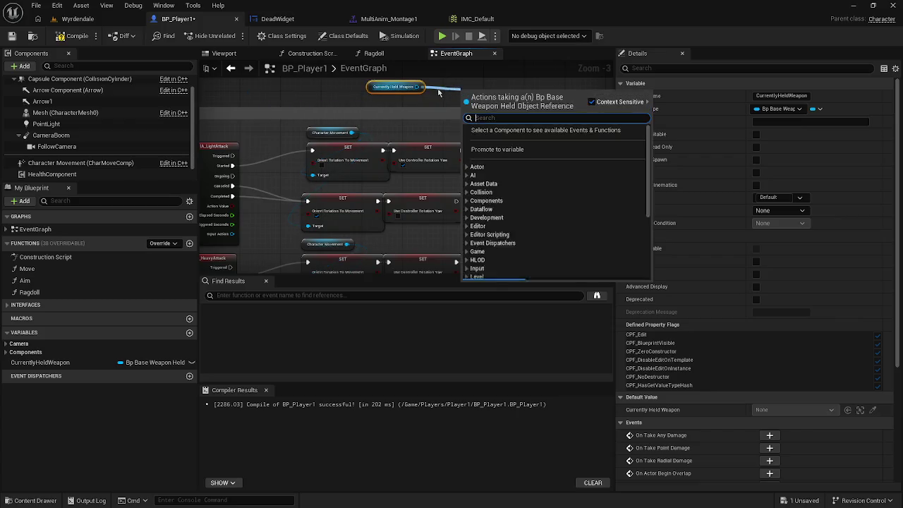
pyautogui.write('is valid')
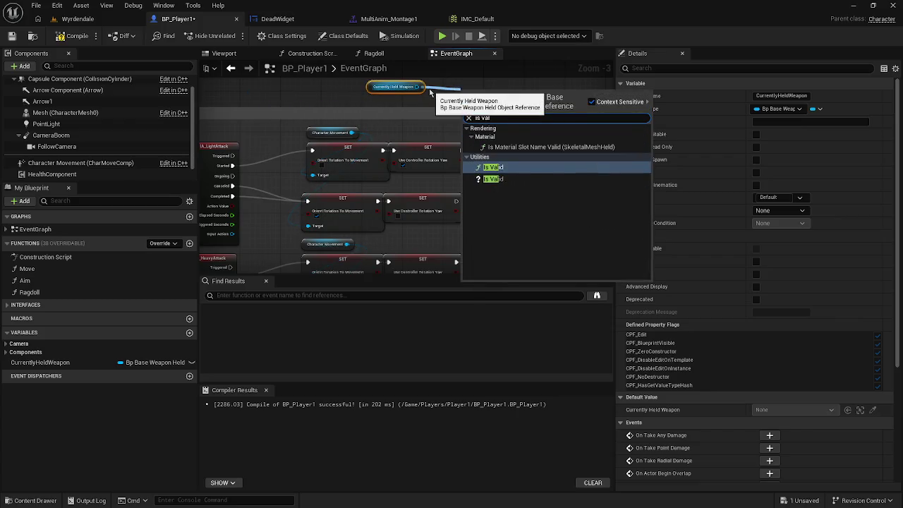
pyautogui.click(482, 179)
# Wire the SET node's exec into Is Valid and Is Valid's output into the upper Play Combo Montage
pyautogui.moveTo(439, 123); pyautogui.dragTo(503, 122)
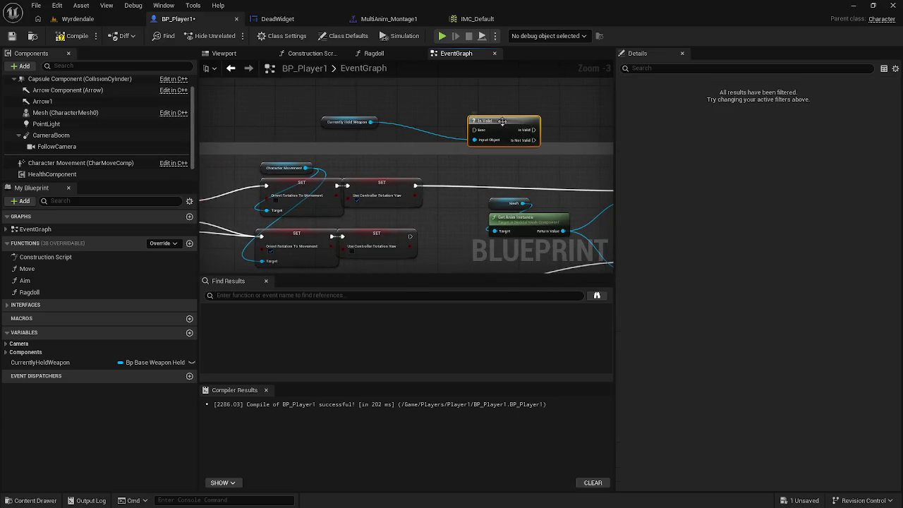
pyautogui.moveTo(417, 186)
pyautogui.mouseDown()
pyautogui.moveTo(423, 194)
pyautogui.moveTo(474, 130)
pyautogui.mouseUp()
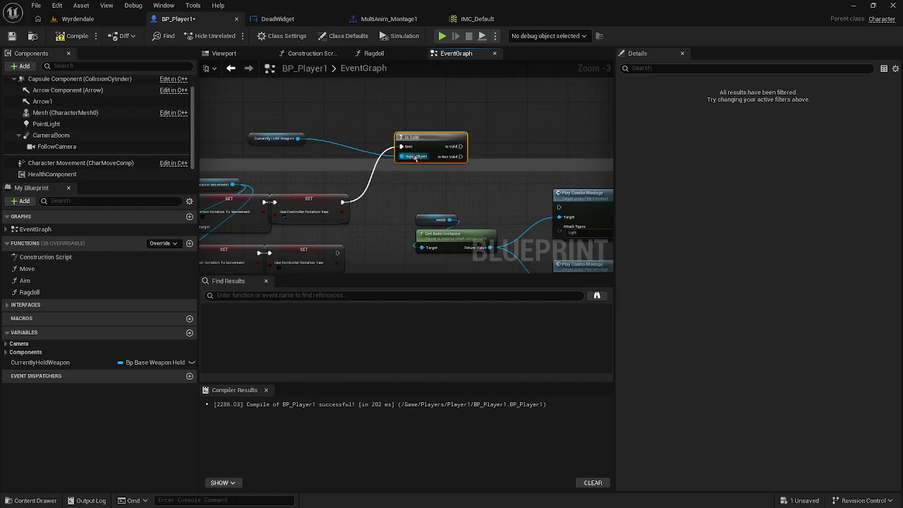
pyautogui.moveTo(255, 141); pyautogui.dragTo(402, 128)
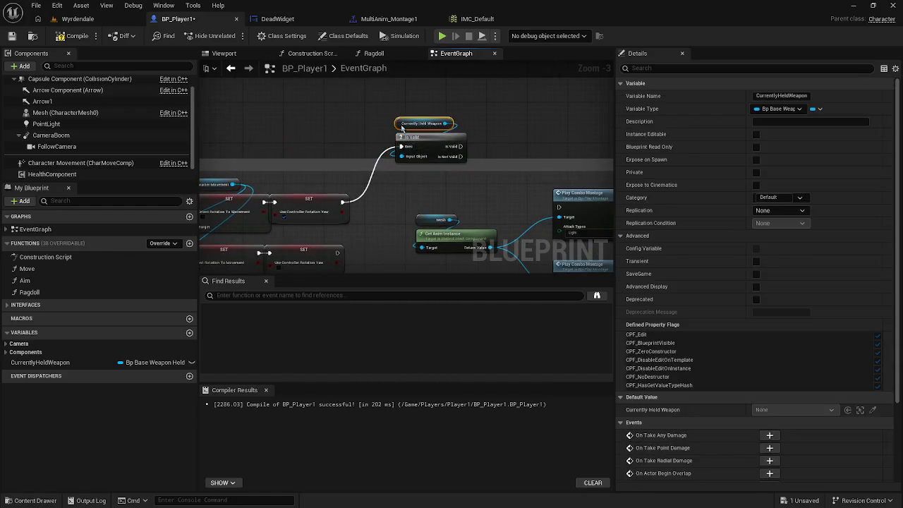
pyautogui.scroll(-1, 439, 171)
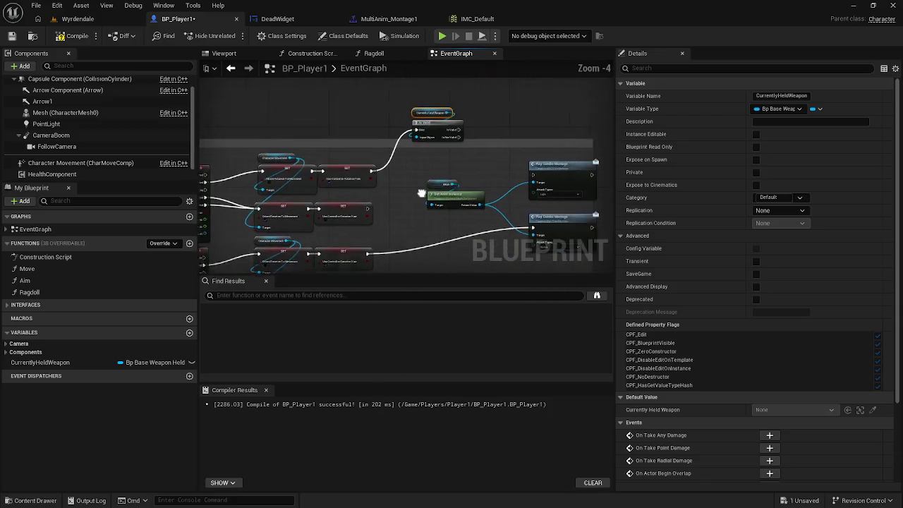
pyautogui.moveTo(445, 140); pyautogui.dragTo(519, 185)
pyautogui.moveTo(460, 188); pyautogui.dragTo(417, 117)
pyautogui.moveTo(393, 84); pyautogui.dragTo(381, 158)
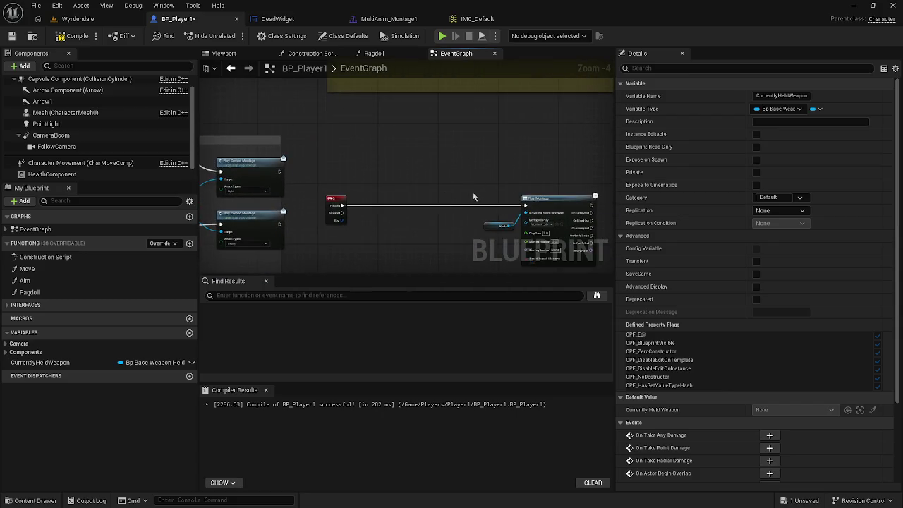
# Connect Play Montage into the attack chain, delete the Q key event, and compile
pyautogui.moveTo(523, 206)
pyautogui.mouseDown()
pyautogui.moveTo(346, 219)
pyautogui.moveTo(215, 90)
pyautogui.moveTo(278, 104)
pyautogui.moveTo(240, 130)
pyautogui.moveTo(244, 138)
pyautogui.moveTo(233, 131)
pyautogui.mouseUp()
pyautogui.click(240, 199)
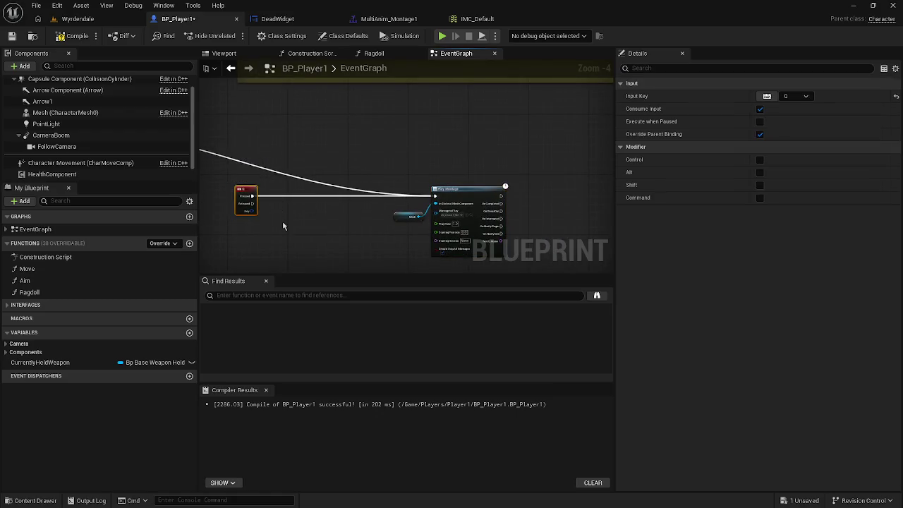
pyautogui.press('Delete')
pyautogui.click(74, 35)
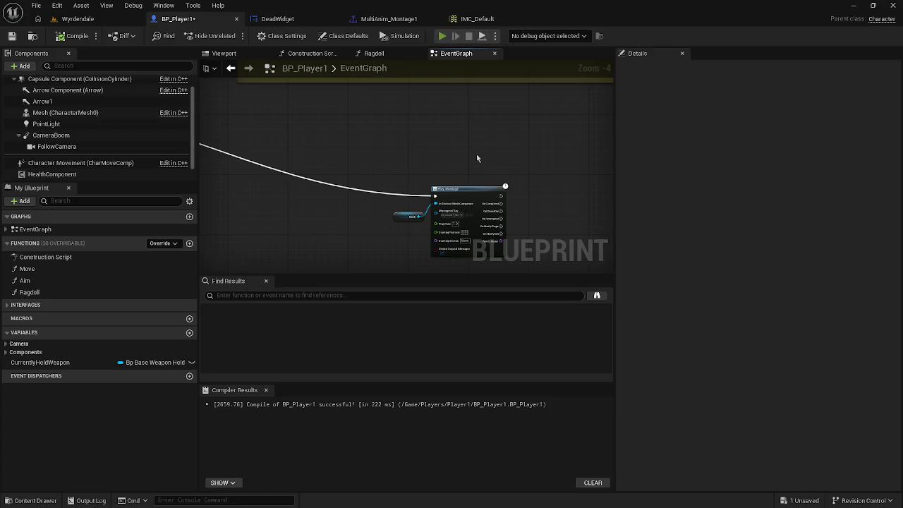
pyautogui.hotkey('alt', 'p')
# Run the character along the path, trigger an attack with a click, then stop the preview
pyautogui.press('w')
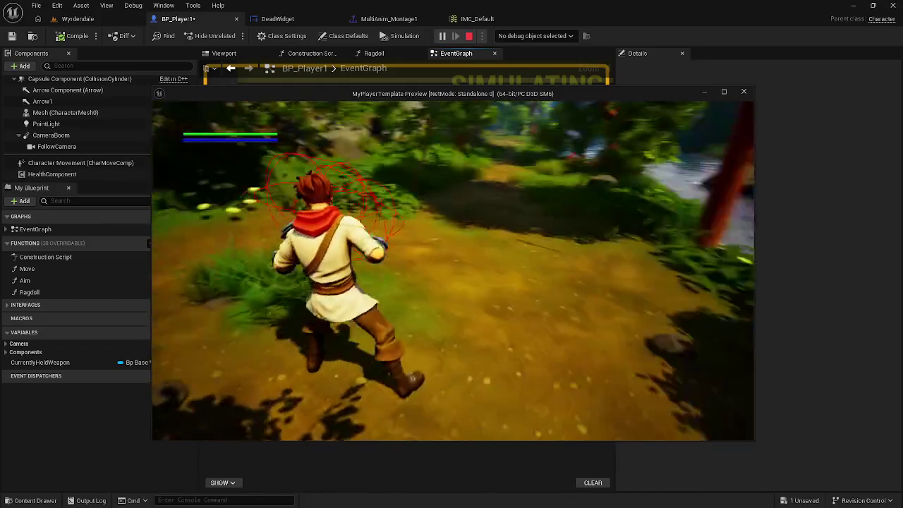
pyautogui.press('w')
pyautogui.press('w')
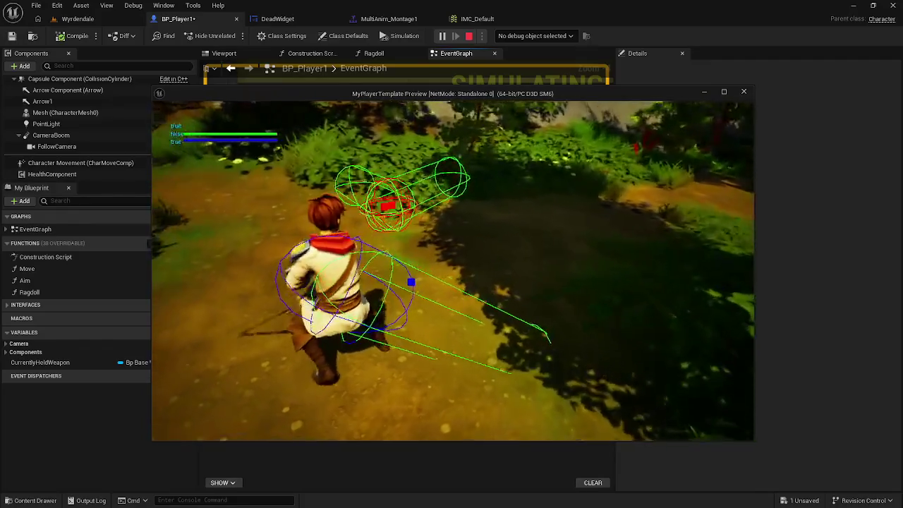
pyautogui.press('w')
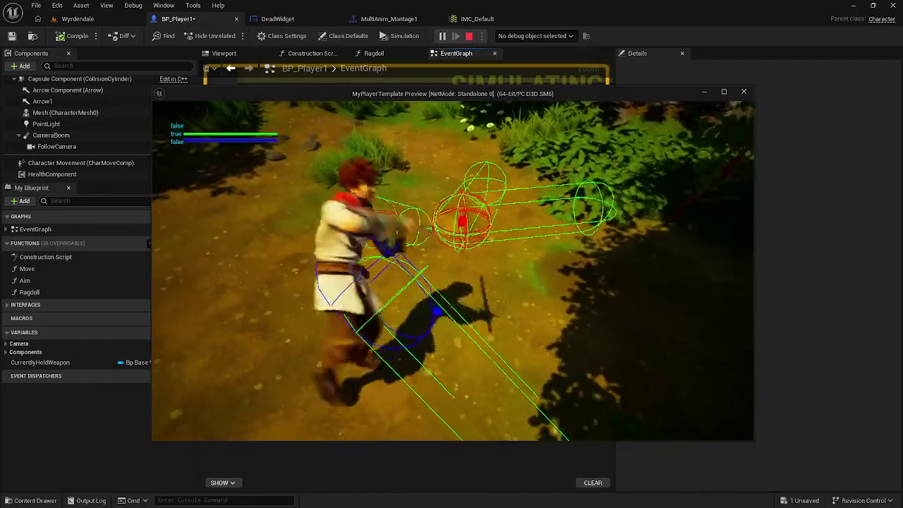
pyautogui.press('w')
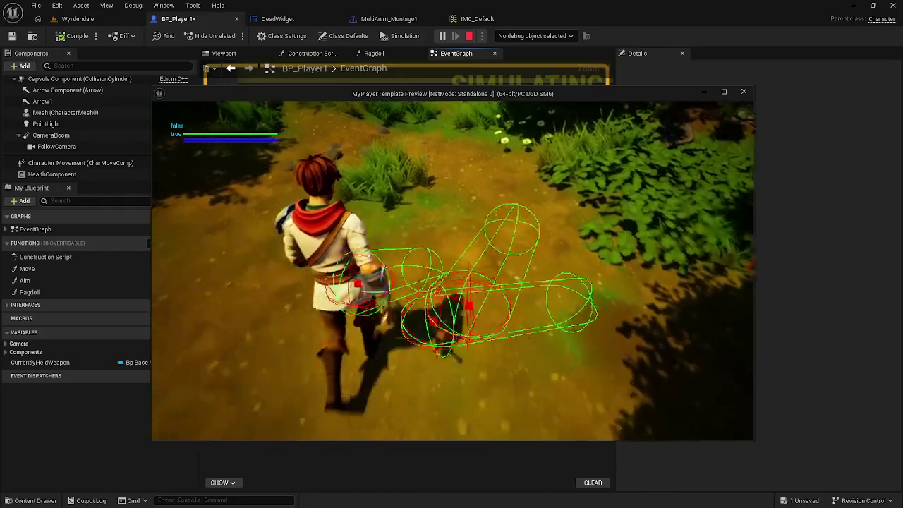
pyautogui.press('w')
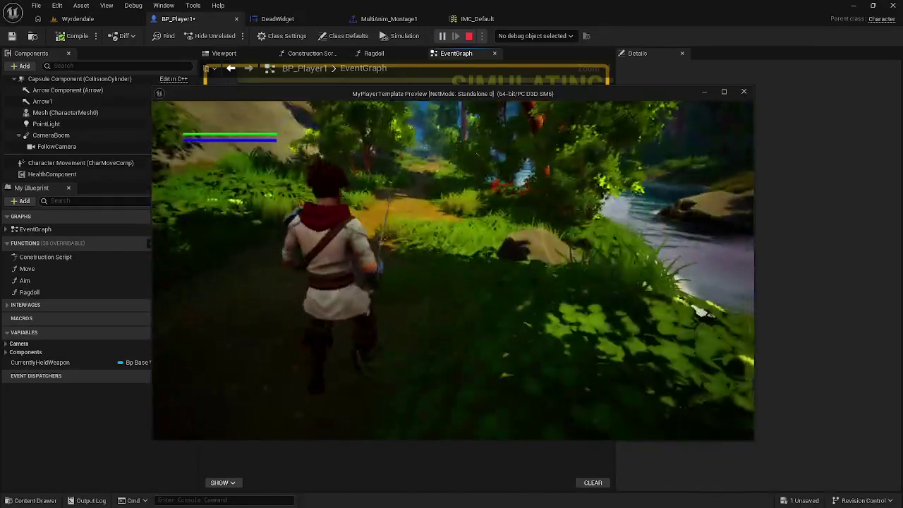
pyautogui.click(453, 270)
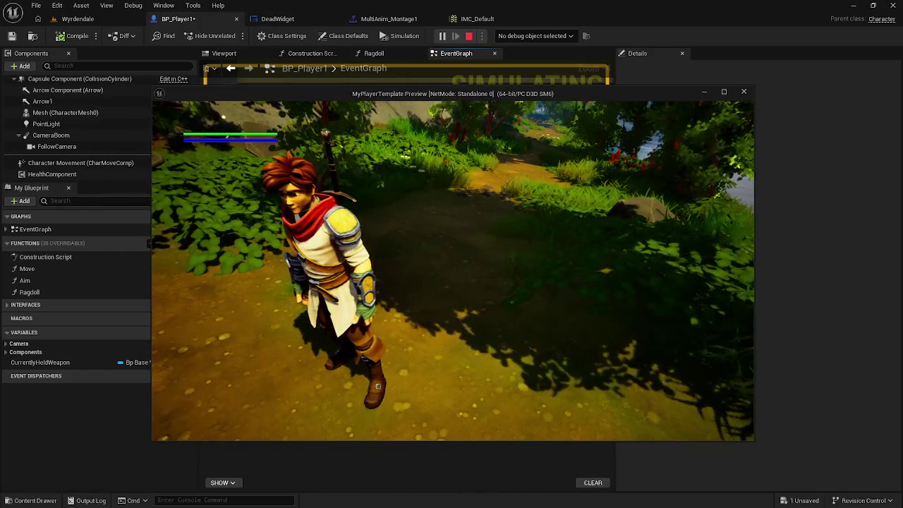
pyautogui.press('Escape')
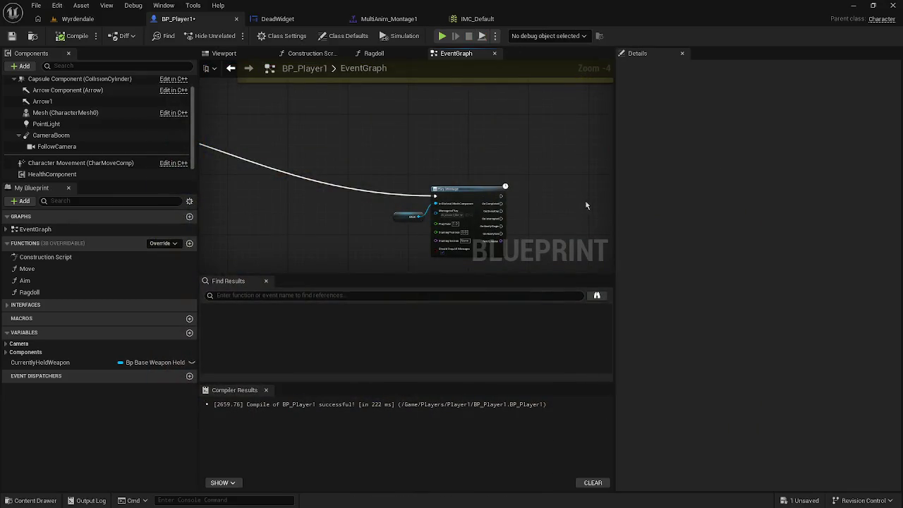
# Marquee-select Play Montage and its Mesh input and move them up and left
pyautogui.moveTo(397, 168); pyautogui.dragTo(505, 255)
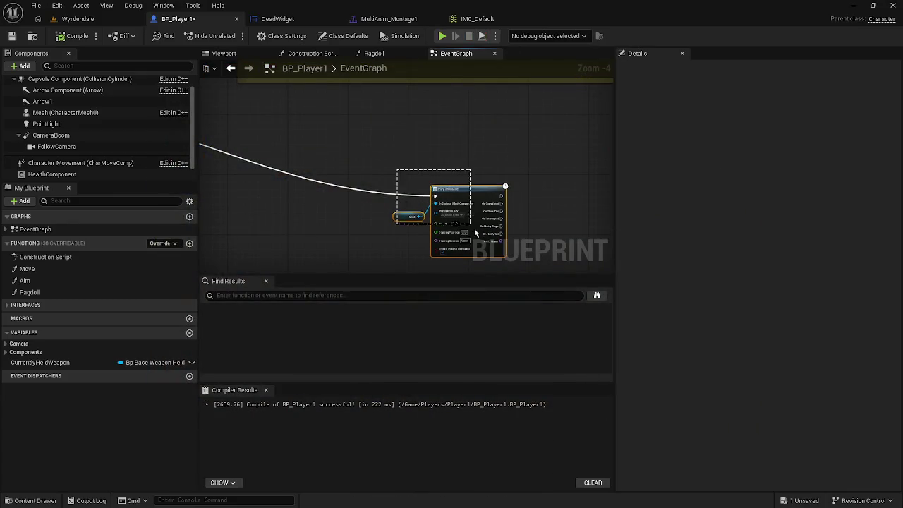
pyautogui.moveTo(471, 198); pyautogui.dragTo(433, 118)
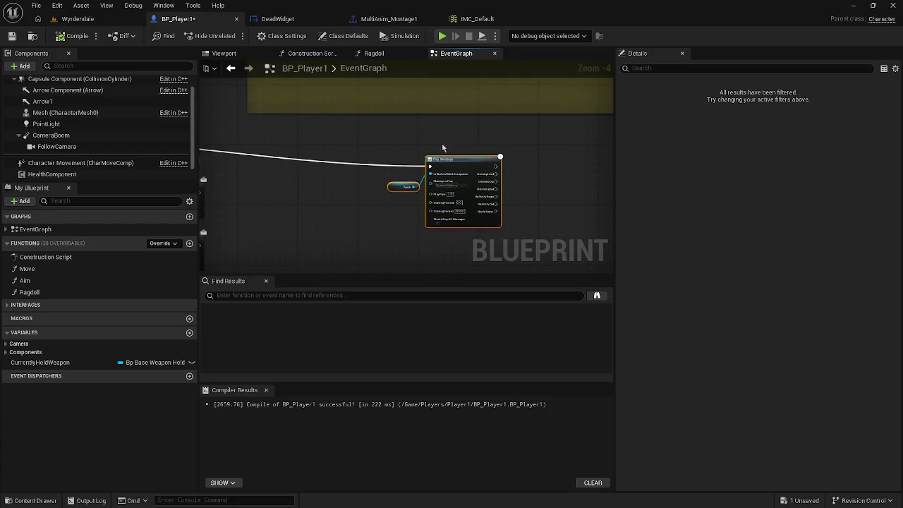
pyautogui.moveTo(455, 168)
pyautogui.mouseDown()
pyautogui.moveTo(342, 132)
pyautogui.moveTo(312, 136)
pyautogui.moveTo(406, 155)
pyautogui.moveTo(424, 168)
pyautogui.moveTo(520, 171)
pyautogui.mouseUp()
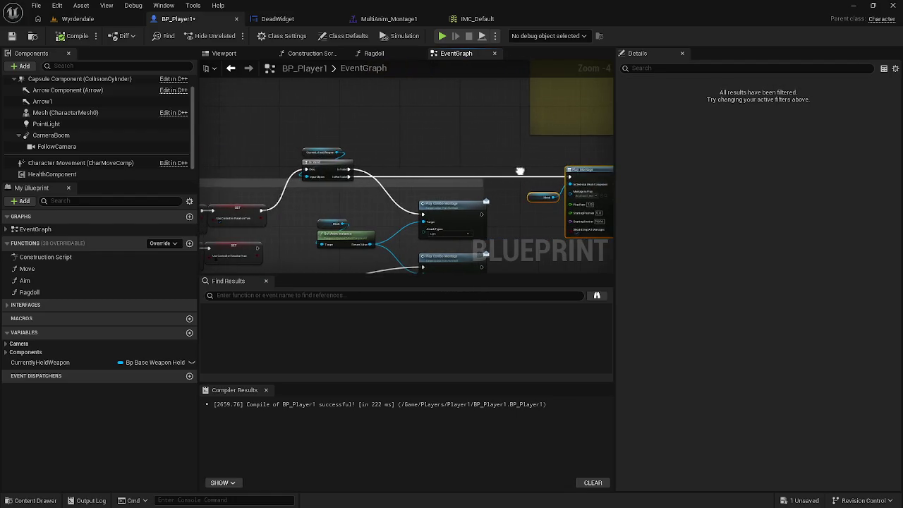
pyautogui.moveTo(441, 176)
pyautogui.mouseDown()
pyautogui.moveTo(424, 139)
pyautogui.moveTo(451, 128)
pyautogui.mouseUp()
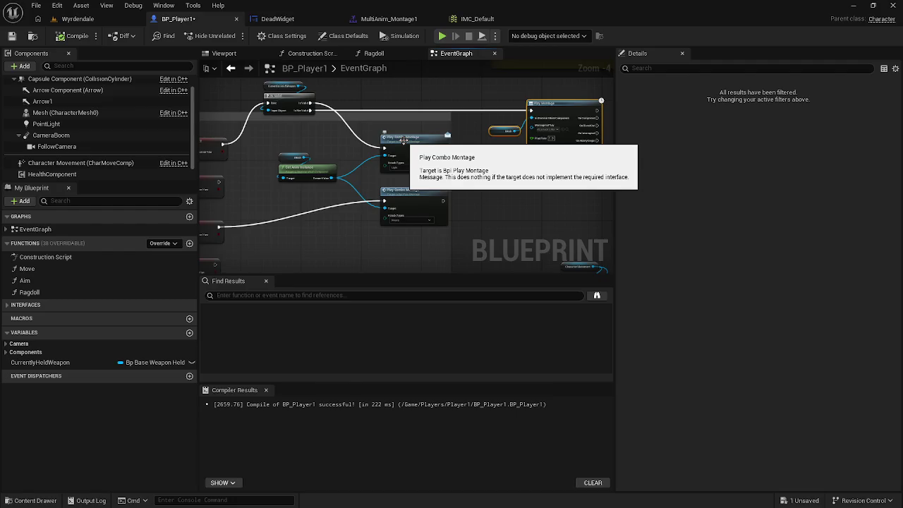
pyautogui.moveTo(404, 140); pyautogui.dragTo(523, 169)
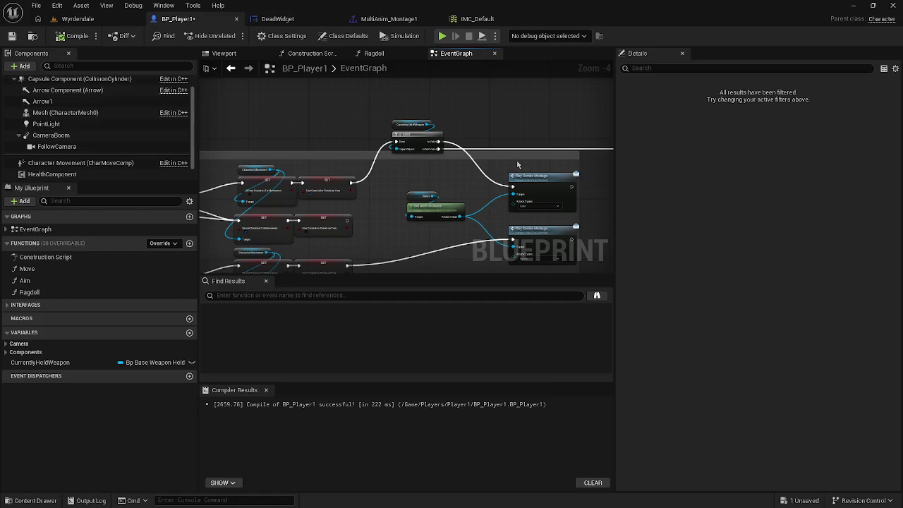
pyautogui.click(365, 84)
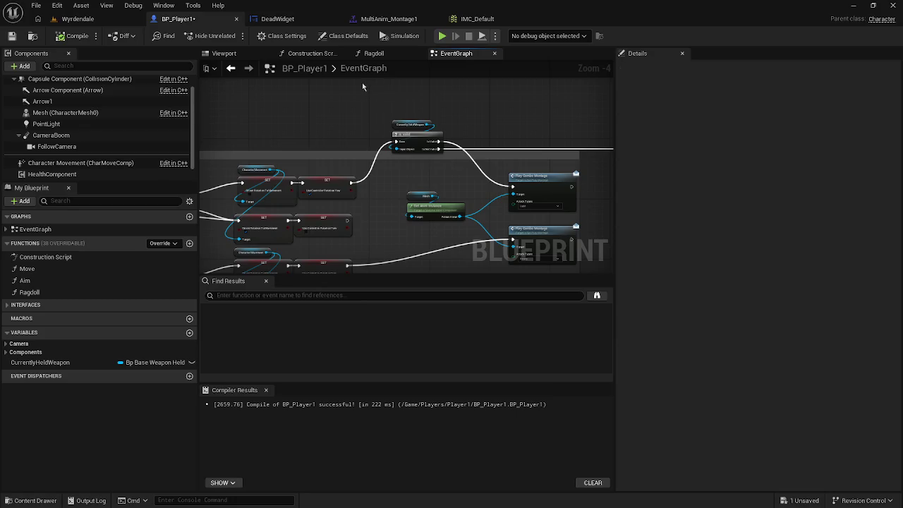
# Undo an accidental move of the lower SET node pair
pyautogui.moveTo(321, 185)
pyautogui.mouseDown()
pyautogui.moveTo(434, 187)
pyautogui.moveTo(448, 200)
pyautogui.moveTo(445, 135)
pyautogui.moveTo(430, 149)
pyautogui.mouseUp()
pyautogui.click(357, 171)
pyautogui.moveTo(386, 183)
pyautogui.mouseDown()
pyautogui.moveTo(437, 200)
pyautogui.moveTo(441, 151)
pyautogui.mouseUp()
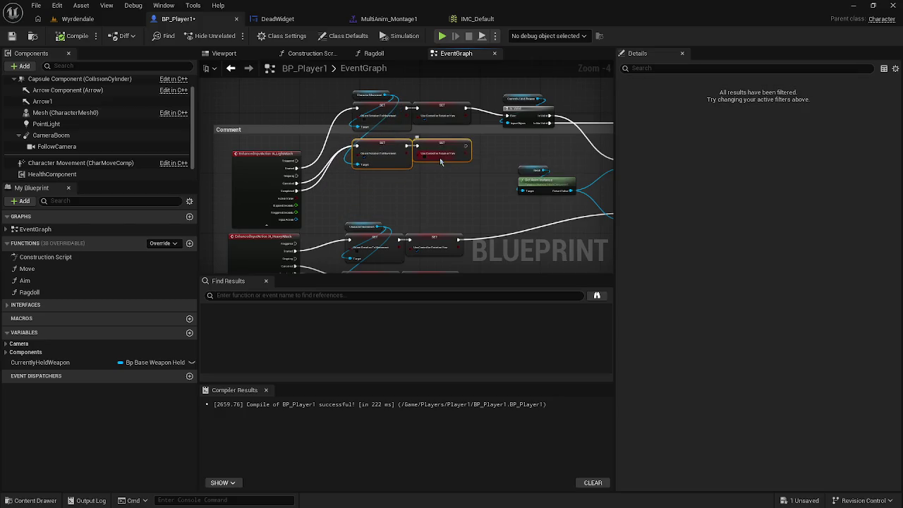
pyautogui.hotkey('ctrl', 'z')
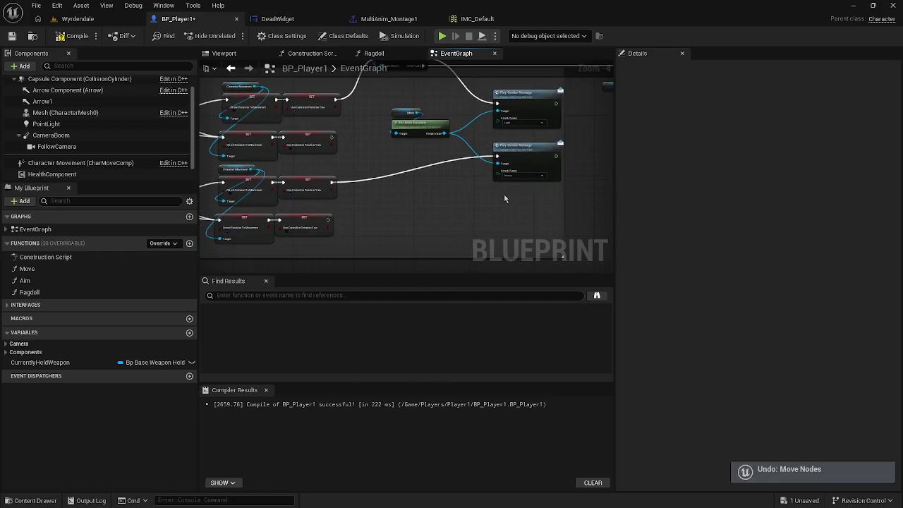
# Shift the Play Combo Montage group down-left and seat Play Montage and Mesh above it
pyautogui.moveTo(467, 189); pyautogui.dragTo(408, 132)
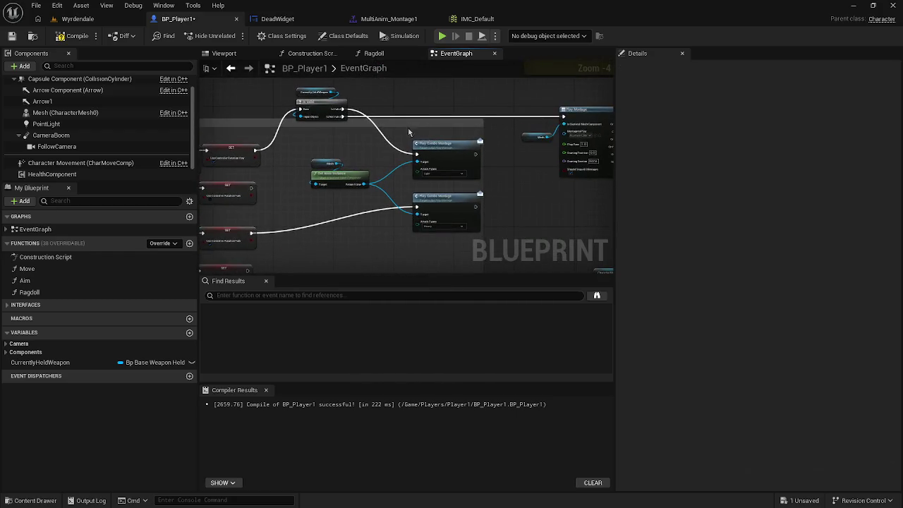
pyautogui.moveTo(332, 140)
pyautogui.mouseDown()
pyautogui.moveTo(480, 189)
pyautogui.moveTo(483, 236)
pyautogui.mouseUp()
pyautogui.moveTo(463, 204); pyautogui.dragTo(443, 230)
pyautogui.moveTo(455, 141); pyautogui.dragTo(410, 137)
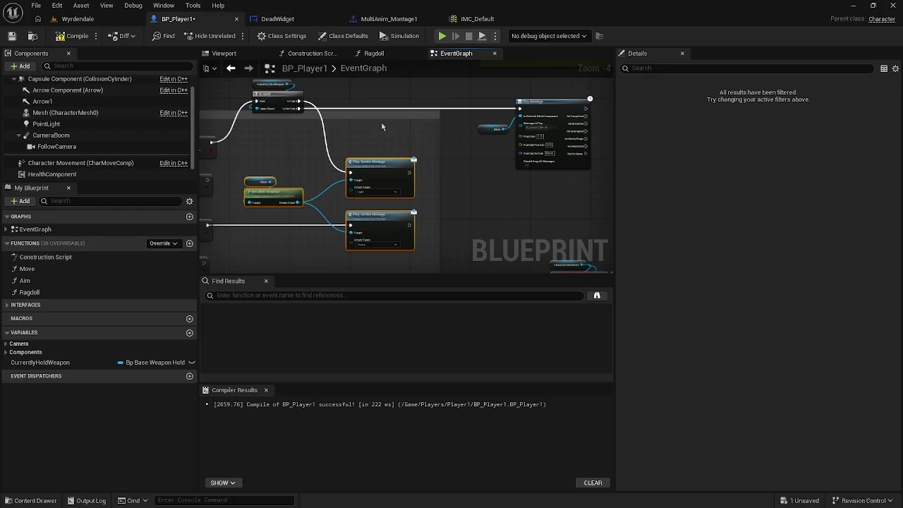
pyautogui.moveTo(492, 102)
pyautogui.mouseDown()
pyautogui.moveTo(405, 103)
pyautogui.moveTo(470, 134)
pyautogui.mouseUp()
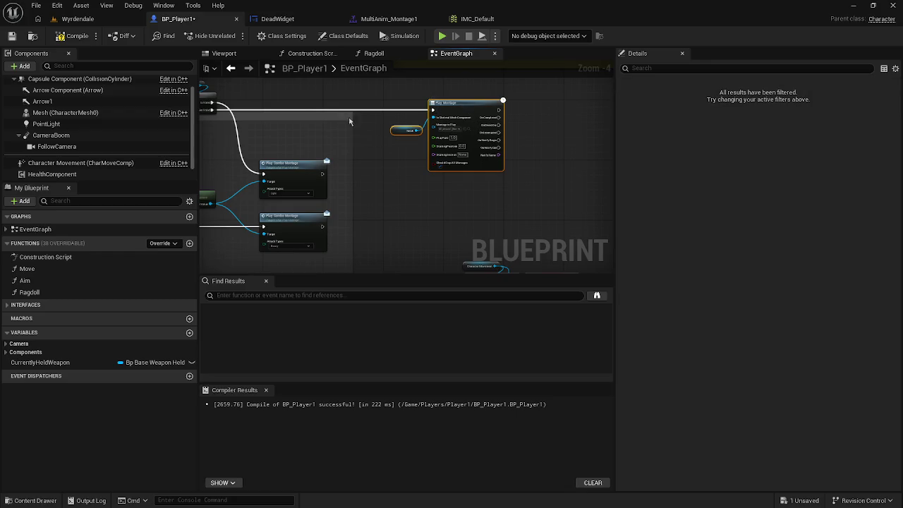
pyautogui.moveTo(460, 106)
pyautogui.mouseDown()
pyautogui.moveTo(294, 106)
pyautogui.moveTo(425, 110)
pyautogui.moveTo(424, 88)
pyautogui.moveTo(412, 154)
pyautogui.moveTo(424, 94)
pyautogui.mouseUp()
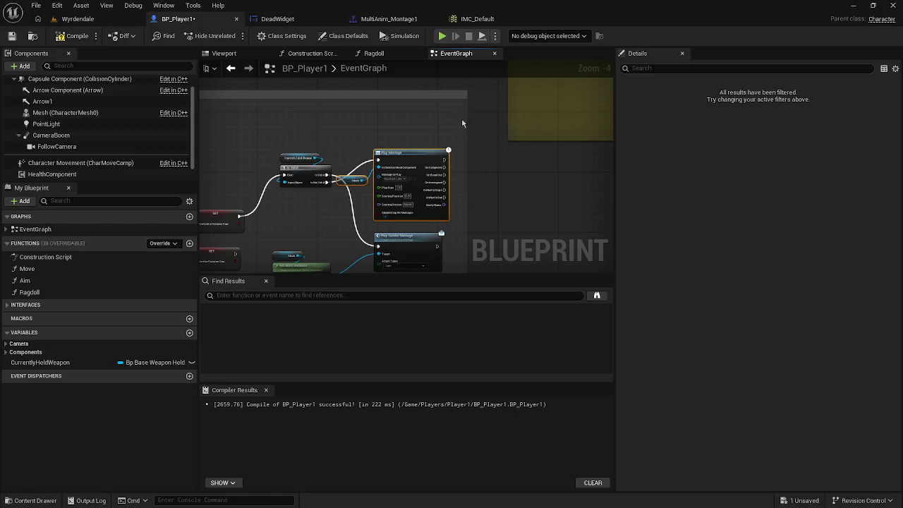
# Widen the comment box and pull Mesh and Play Montage snugly beside the Is Valid node
pyautogui.moveTo(466, 120); pyautogui.dragTo(501, 123)
pyautogui.moveTo(416, 154)
pyautogui.mouseDown()
pyautogui.moveTo(446, 156)
pyautogui.moveTo(458, 120)
pyautogui.moveTo(459, 169)
pyautogui.mouseUp()
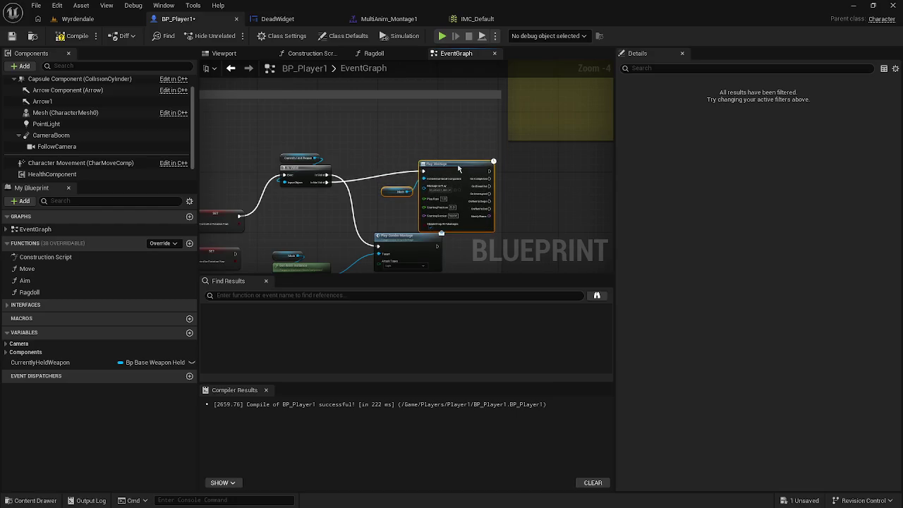
pyautogui.moveTo(303, 157)
pyautogui.mouseDown()
pyautogui.moveTo(304, 171)
pyautogui.moveTo(304, 149)
pyautogui.moveTo(301, 160)
pyautogui.mouseUp()
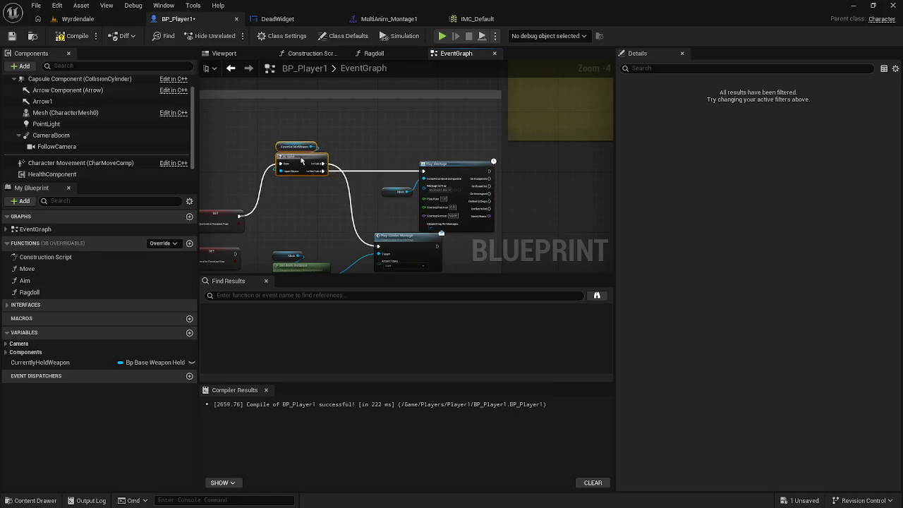
pyautogui.click(365, 164)
pyautogui.moveTo(292, 129)
pyautogui.mouseDown()
pyautogui.moveTo(426, 202)
pyautogui.moveTo(450, 164)
pyautogui.moveTo(432, 143)
pyautogui.moveTo(449, 150)
pyautogui.mouseUp()
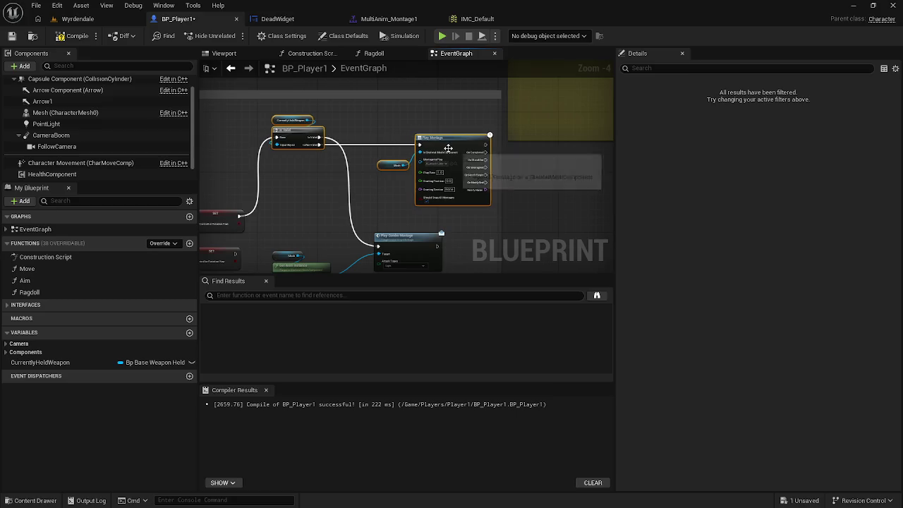
pyautogui.scroll(-1, 448, 149)
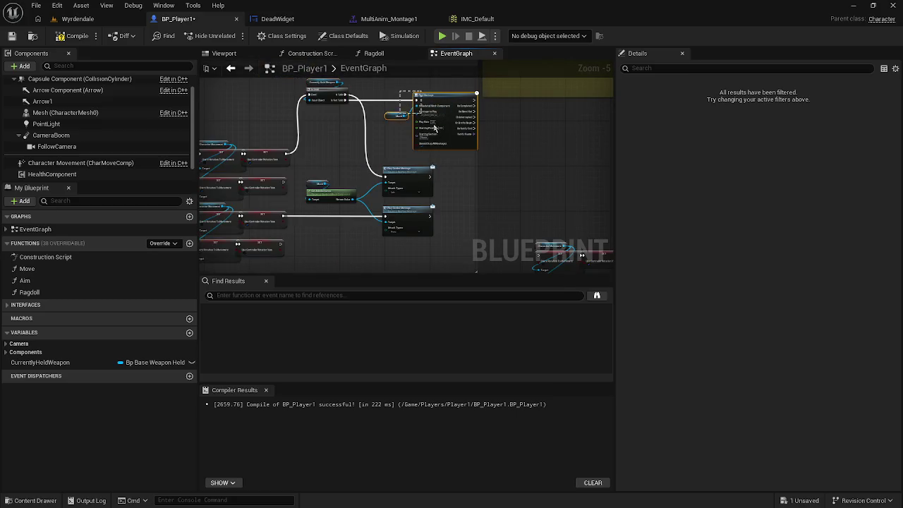
pyautogui.moveTo(437, 101)
pyautogui.mouseDown()
pyautogui.moveTo(385, 101)
pyautogui.moveTo(408, 101)
pyautogui.moveTo(381, 90)
pyautogui.moveTo(393, 90)
pyautogui.mouseUp()
pyautogui.click(373, 117)
pyautogui.click(381, 125)
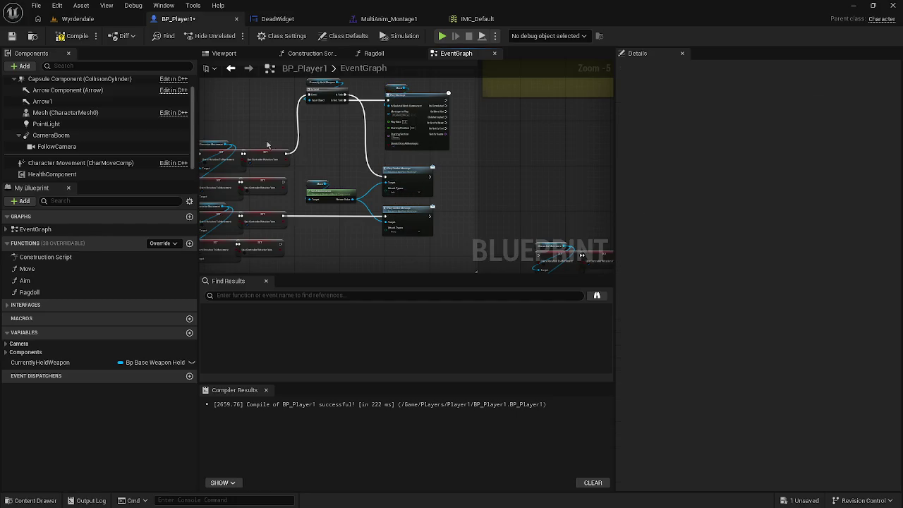
pyautogui.scroll(-1, 267, 177)
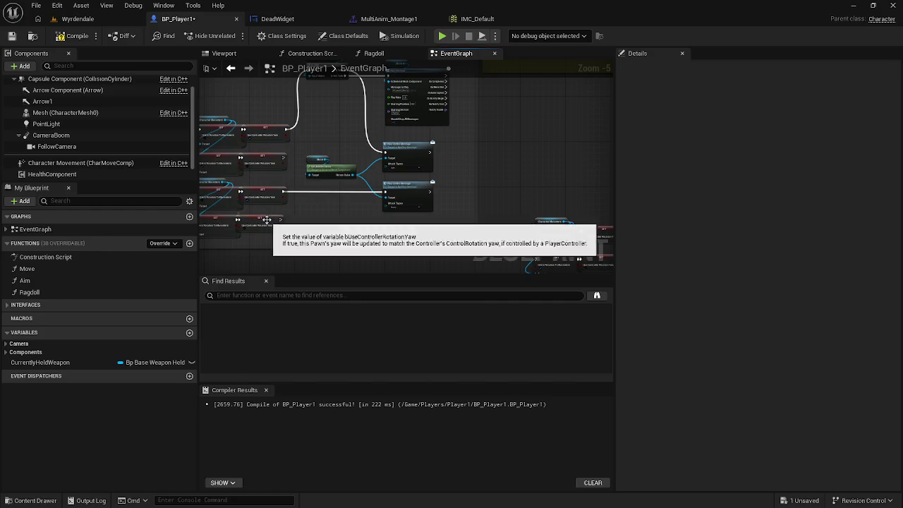
# Marquee-select the four SET nodes and line them up vertically
pyautogui.click(270, 223)
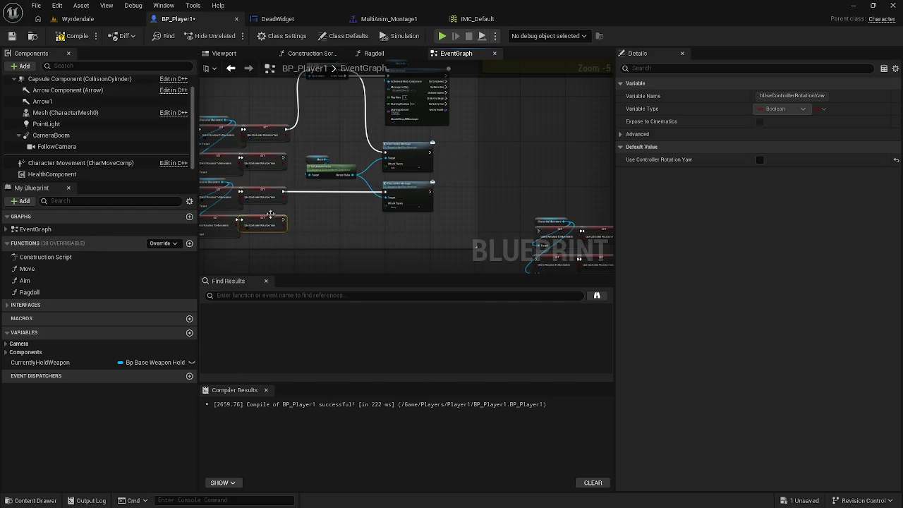
pyautogui.moveTo(265, 152); pyautogui.dragTo(271, 220)
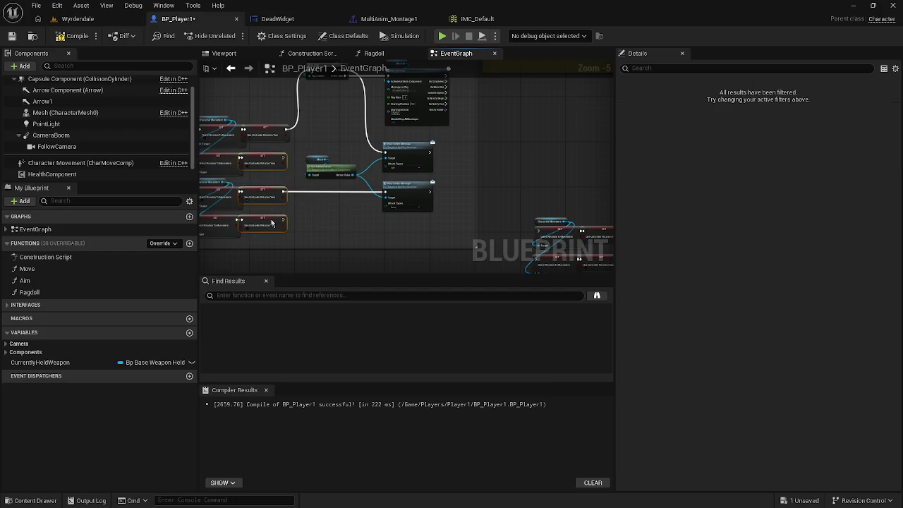
pyautogui.click(306, 215)
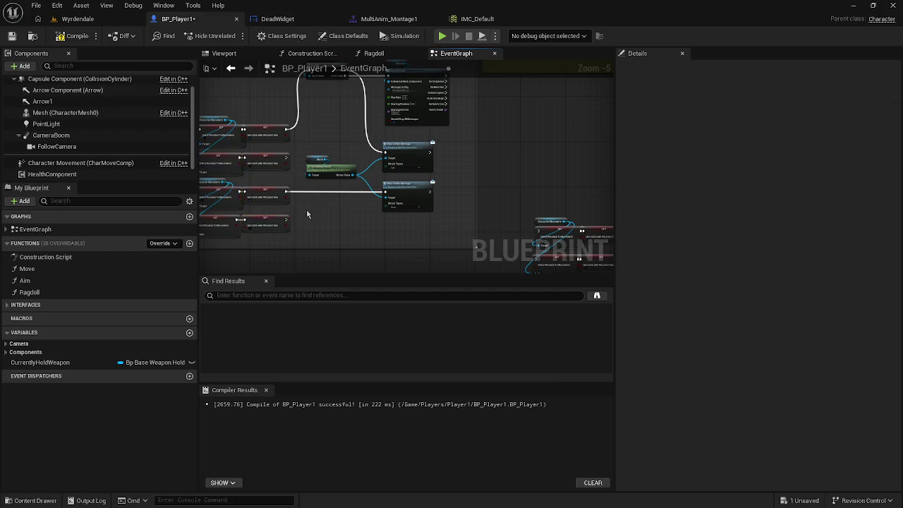
pyautogui.moveTo(277, 115)
pyautogui.mouseDown()
pyautogui.moveTo(273, 230)
pyautogui.moveTo(283, 222)
pyautogui.mouseUp()
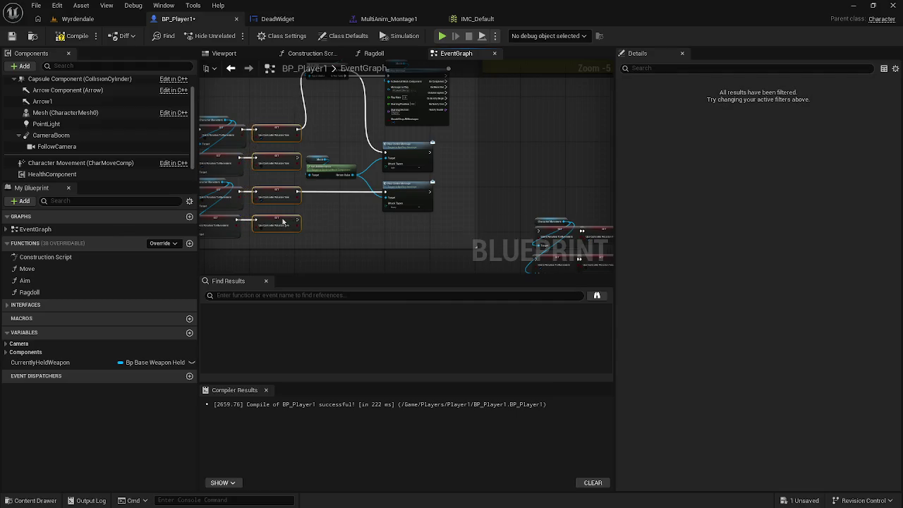
pyautogui.click(316, 222)
pyautogui.moveTo(297, 116)
pyautogui.mouseDown()
pyautogui.moveTo(272, 240)
pyautogui.moveTo(286, 231)
pyautogui.mouseUp()
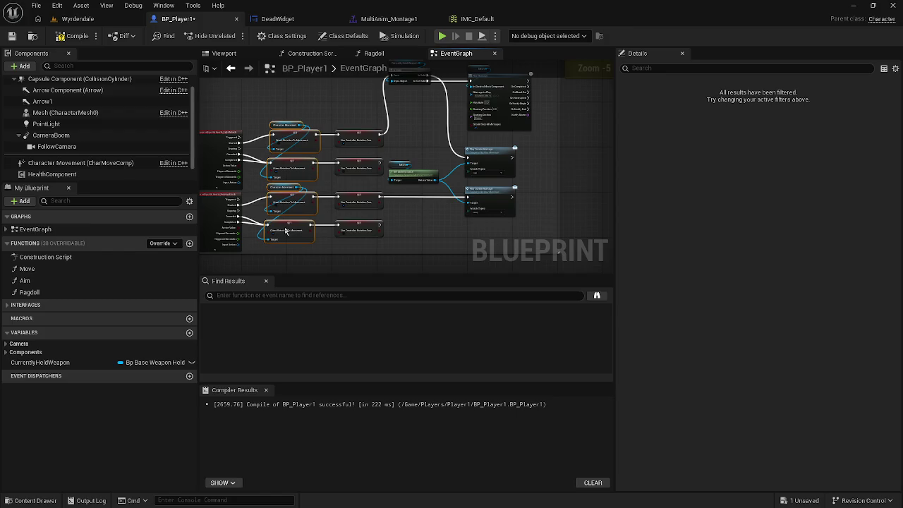
# Compile BP_Player1 and save it from the File menu
pyautogui.click(74, 35)
pyautogui.moveTo(399, 89); pyautogui.dragTo(395, 134)
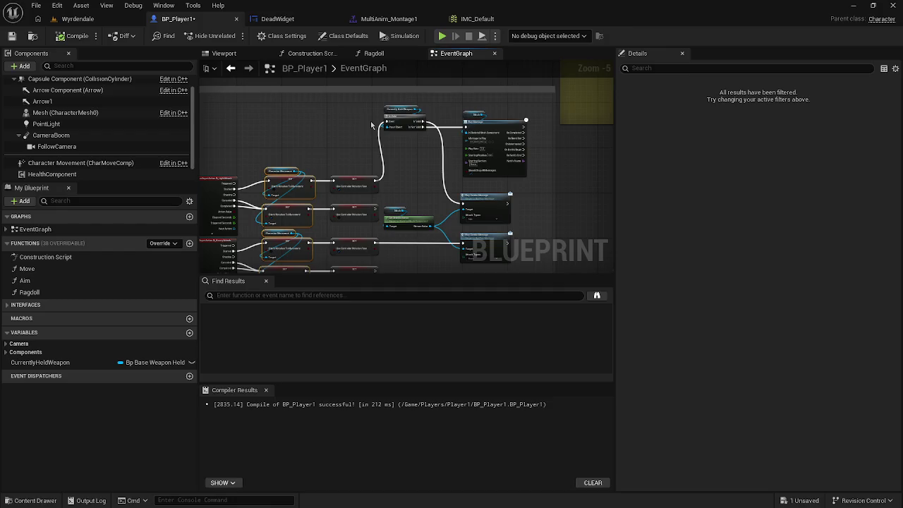
pyautogui.click(377, 107)
pyautogui.moveTo(383, 110); pyautogui.dragTo(347, 124)
pyautogui.click(36, 5)
pyautogui.click(70, 50)
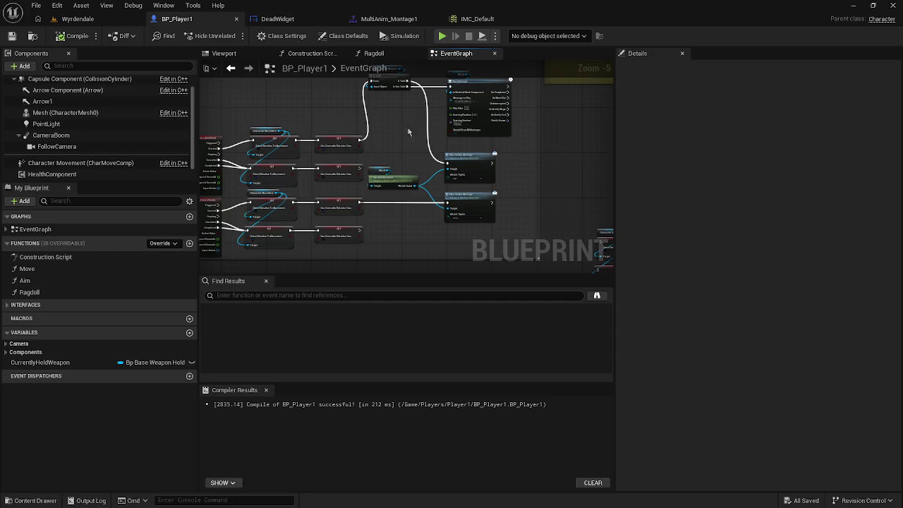
pyautogui.scroll(-1, 423, 112)
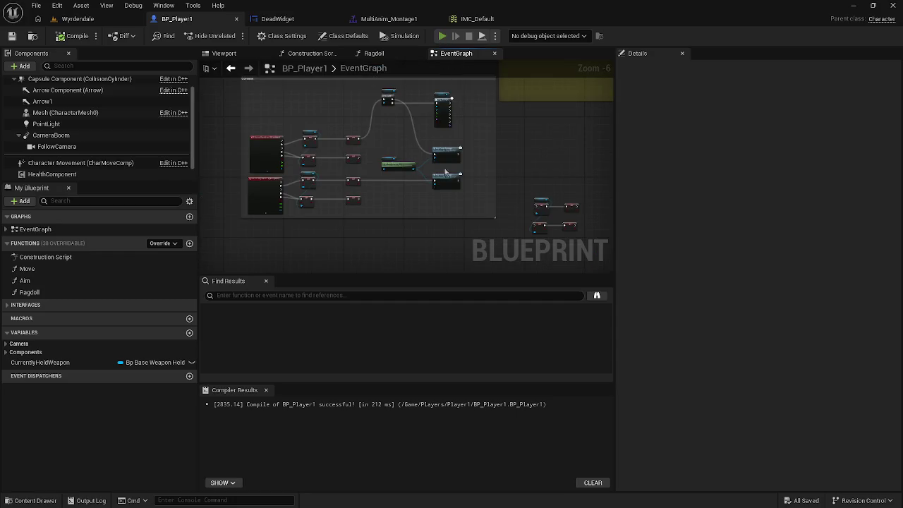
pyautogui.hotkey('alt', 'p')
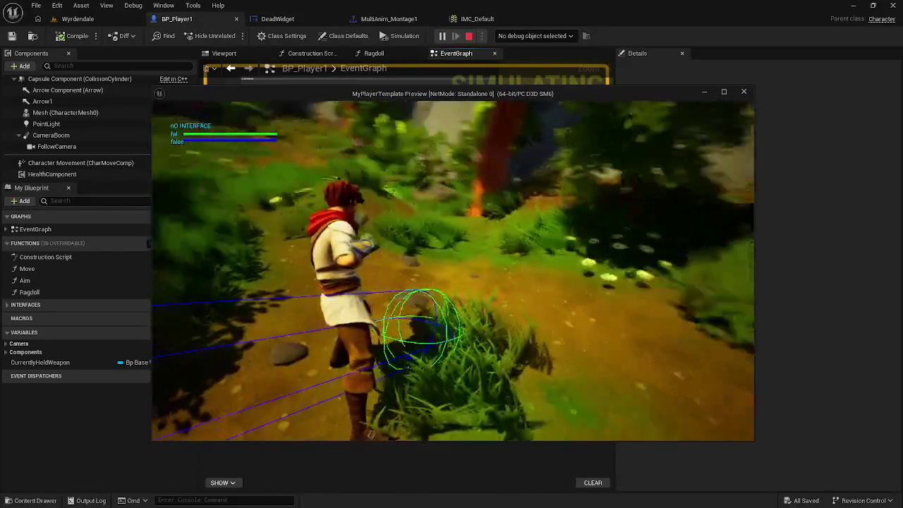
# Run the character forward in the preview, then end the play session
pyautogui.press('w')
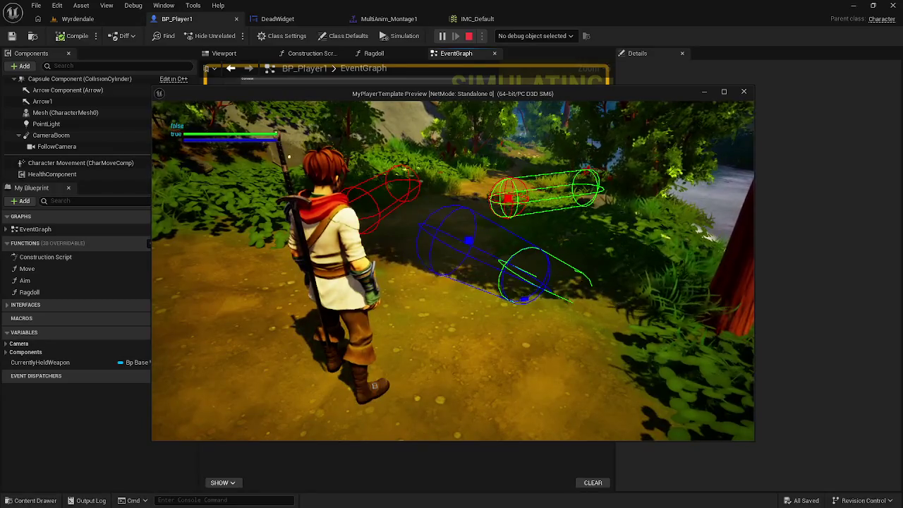
pyautogui.press('Escape')
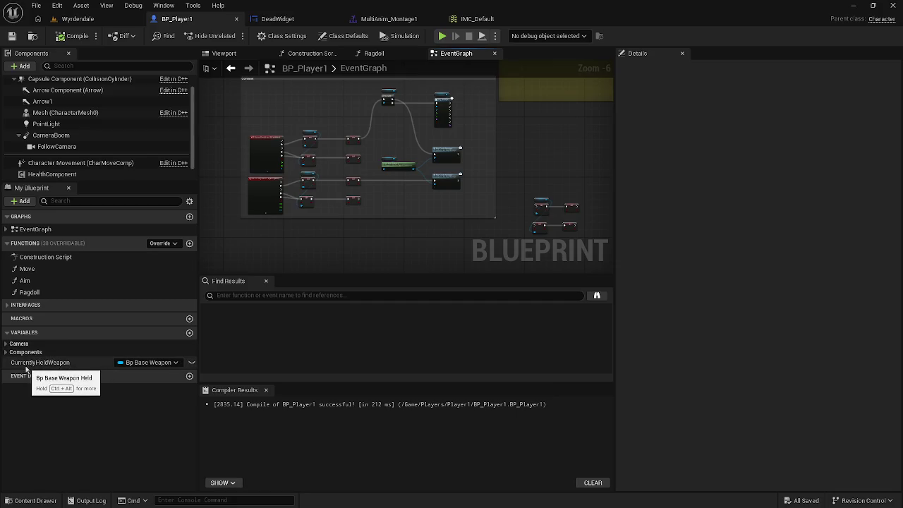
pyautogui.moveTo(28, 367)
pyautogui.mouseDown()
pyautogui.moveTo(156, 330)
pyautogui.moveTo(134, 358)
pyautogui.moveTo(60, 361)
pyautogui.mouseUp()
pyautogui.moveTo(386, 76); pyautogui.dragTo(390, 155)
pyautogui.scroll(5, 390, 155)
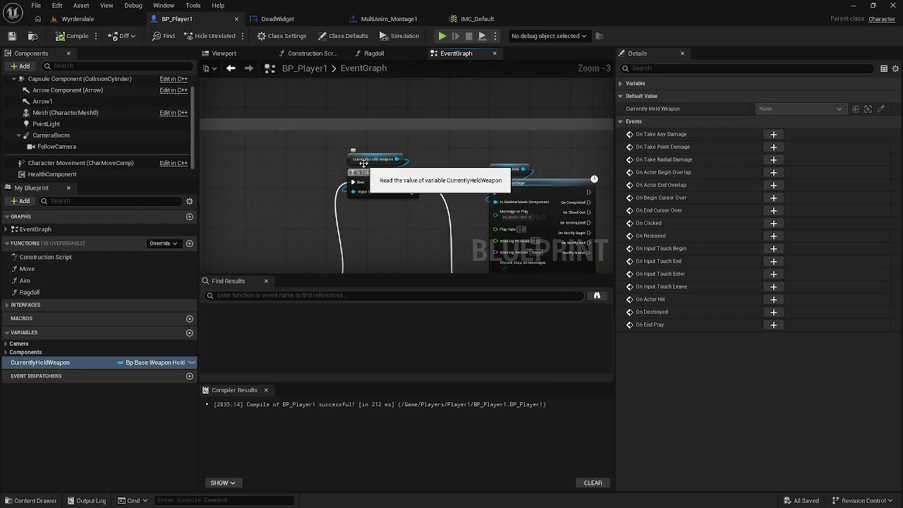
pyautogui.scroll(-2, 363, 163)
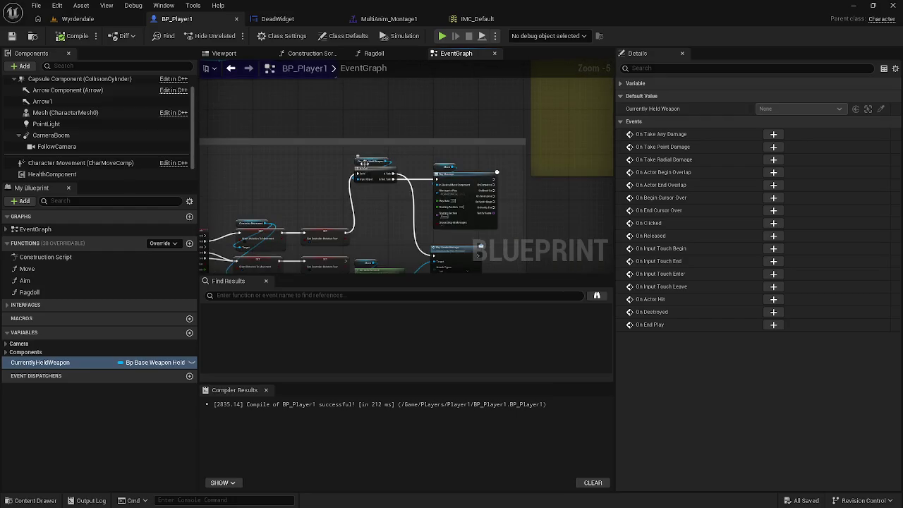
pyautogui.scroll(-4, 363, 163)
pyautogui.moveTo(422, 151)
pyautogui.mouseDown()
pyautogui.moveTo(352, 252)
pyautogui.moveTo(447, 244)
pyautogui.moveTo(296, 200)
pyautogui.mouseUp()
pyautogui.scroll(3, 296, 200)
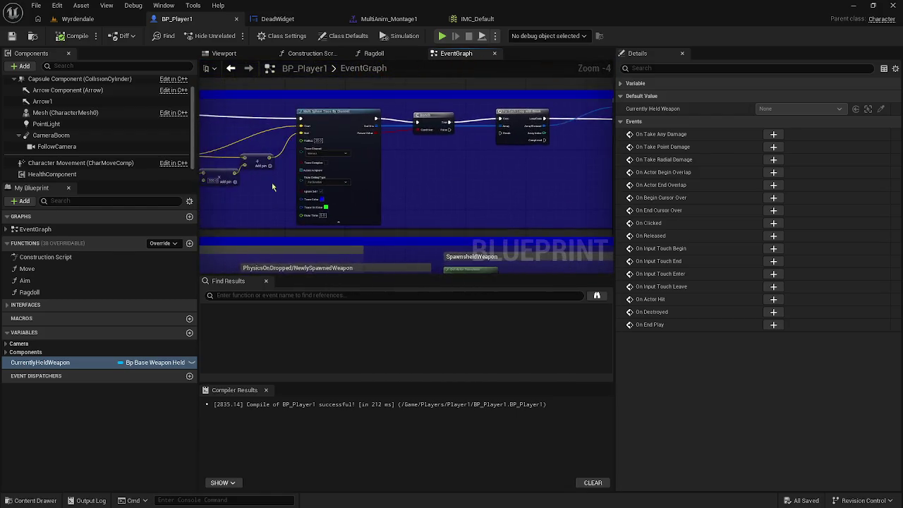
pyautogui.scroll(5, 363, 185)
pyautogui.moveTo(312, 182)
pyautogui.mouseDown()
pyautogui.moveTo(560, 209)
pyautogui.moveTo(430, 221)
pyautogui.moveTo(258, 203)
pyautogui.mouseUp()
pyautogui.scroll(-2, 257, 203)
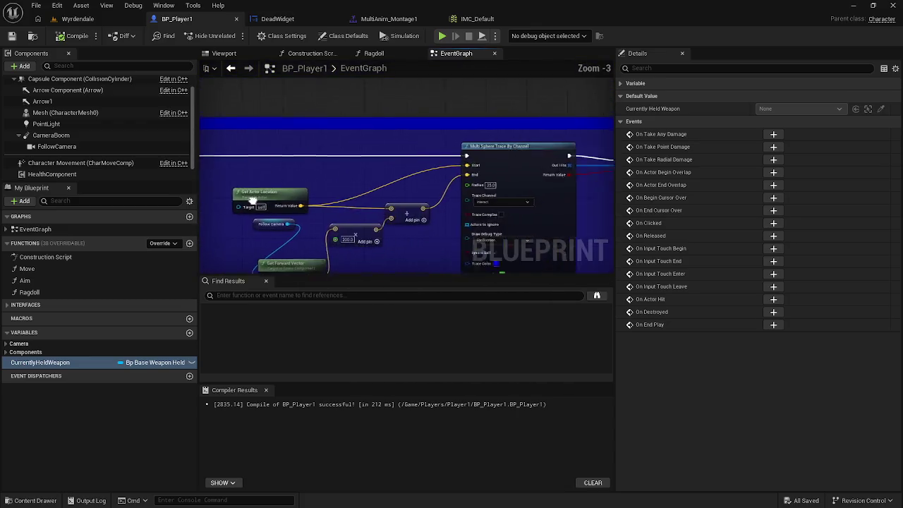
pyautogui.moveTo(565, 184); pyautogui.dragTo(266, 197)
pyautogui.scroll(-2, 496, 181)
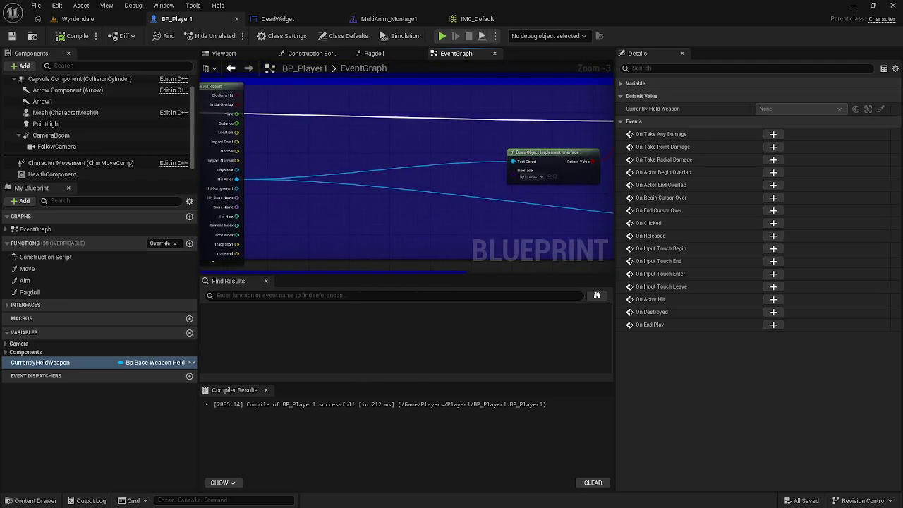
pyautogui.scroll(-1, 569, 183)
pyautogui.moveTo(570, 183)
pyautogui.mouseDown()
pyautogui.moveTo(322, 181)
pyautogui.moveTo(283, 151)
pyautogui.moveTo(226, 131)
pyautogui.moveTo(235, 131)
pyautogui.mouseUp()
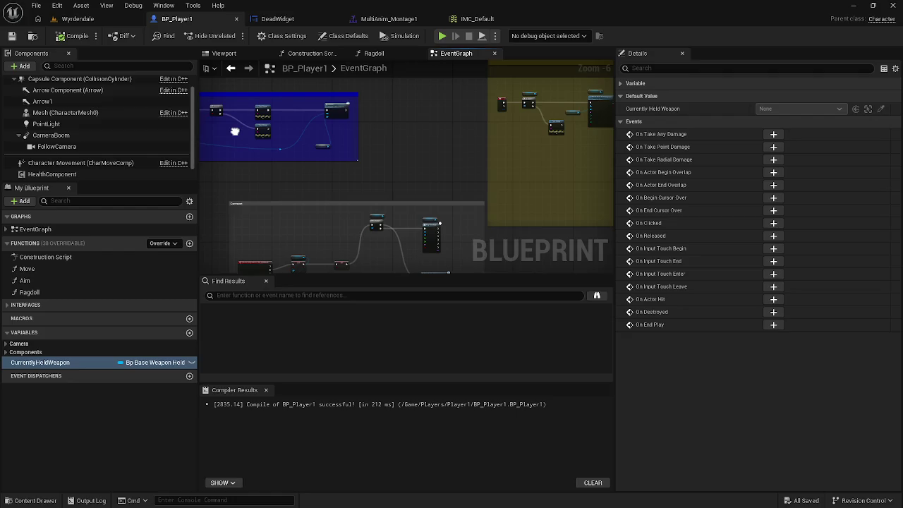
pyautogui.moveTo(235, 132); pyautogui.dragTo(361, 127)
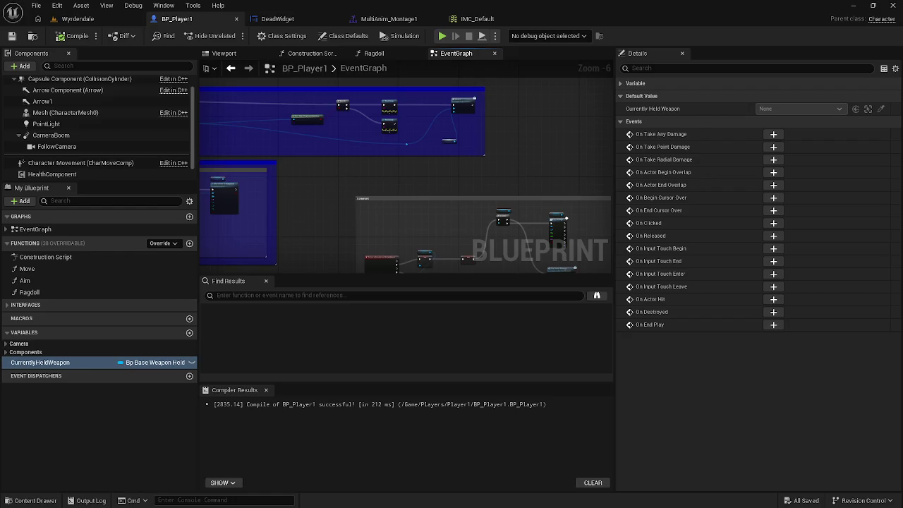
# Raise the Mesh, Get Anim Instance and top Play Combo Montage nodes level with their exec wire
pyautogui.scroll(-4, 316, 111)
pyautogui.scroll(6, 316, 111)
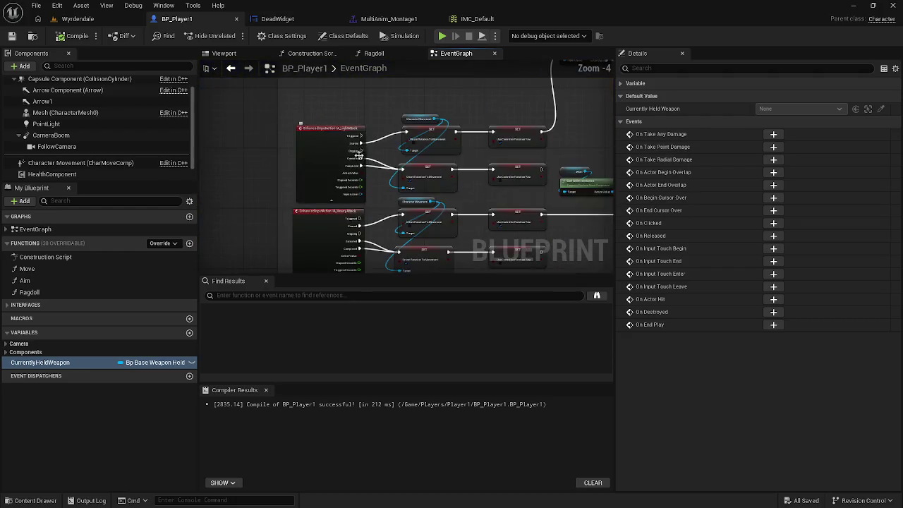
pyautogui.scroll(1, 378, 175)
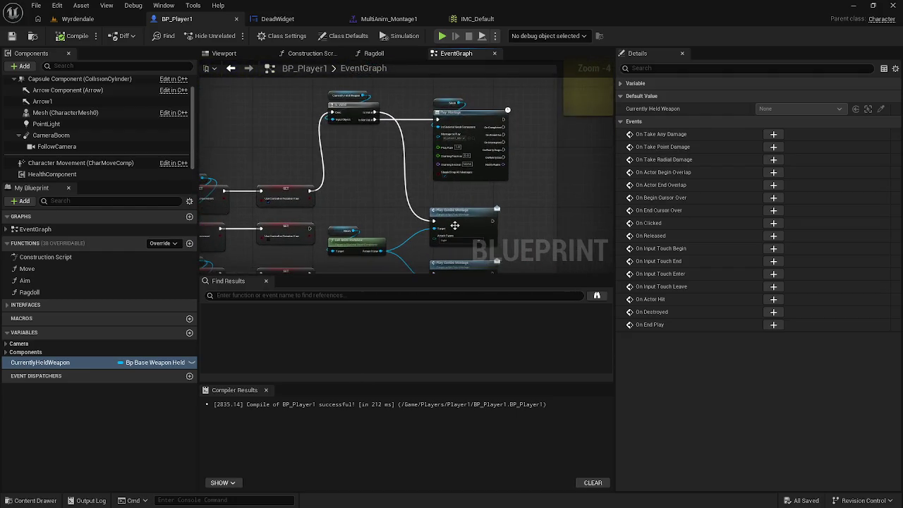
pyautogui.moveTo(455, 225); pyautogui.dragTo(425, 202)
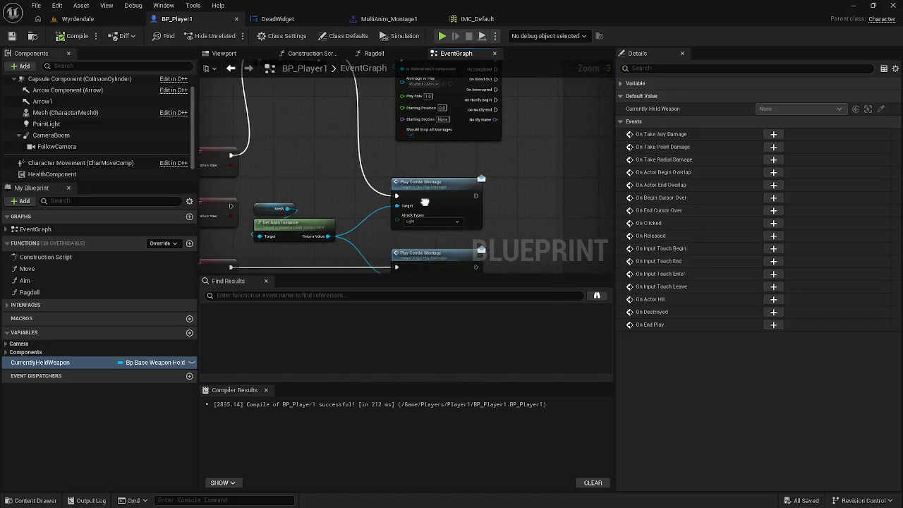
pyautogui.moveTo(425, 203)
pyautogui.mouseDown()
pyautogui.moveTo(407, 249)
pyautogui.moveTo(390, 219)
pyautogui.moveTo(381, 243)
pyautogui.moveTo(445, 245)
pyautogui.moveTo(500, 231)
pyautogui.mouseUp()
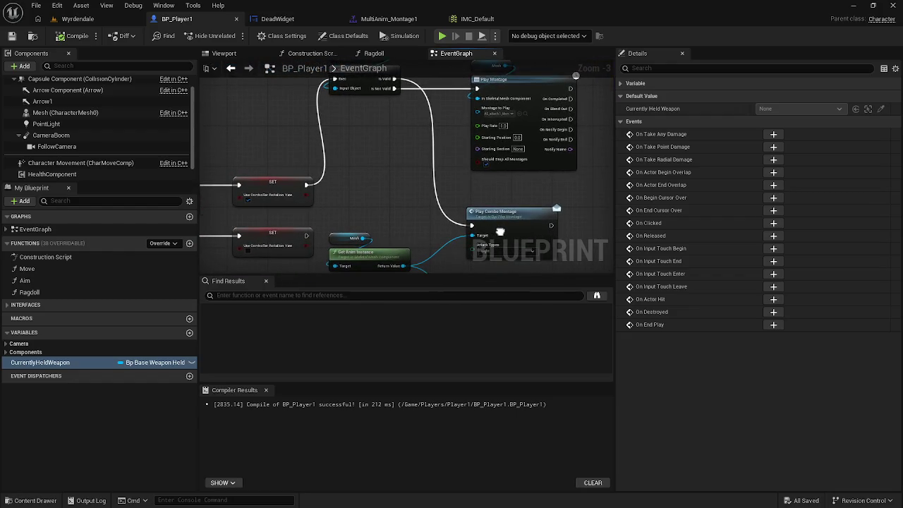
pyautogui.moveTo(501, 232)
pyautogui.mouseDown()
pyautogui.moveTo(532, 224)
pyautogui.moveTo(506, 152)
pyautogui.moveTo(467, 86)
pyautogui.mouseUp()
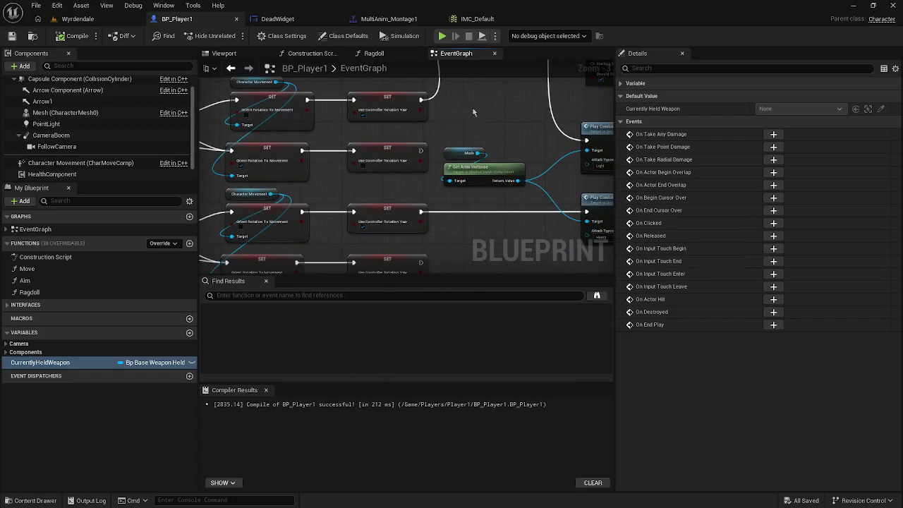
pyautogui.moveTo(467, 147)
pyautogui.mouseDown()
pyautogui.moveTo(482, 173)
pyautogui.moveTo(538, 174)
pyautogui.moveTo(470, 156)
pyautogui.moveTo(379, 161)
pyautogui.mouseUp()
pyautogui.moveTo(372, 116)
pyautogui.mouseDown()
pyautogui.moveTo(423, 192)
pyautogui.moveTo(459, 208)
pyautogui.moveTo(505, 201)
pyautogui.moveTo(523, 226)
pyautogui.moveTo(570, 226)
pyautogui.moveTo(576, 216)
pyautogui.mouseUp()
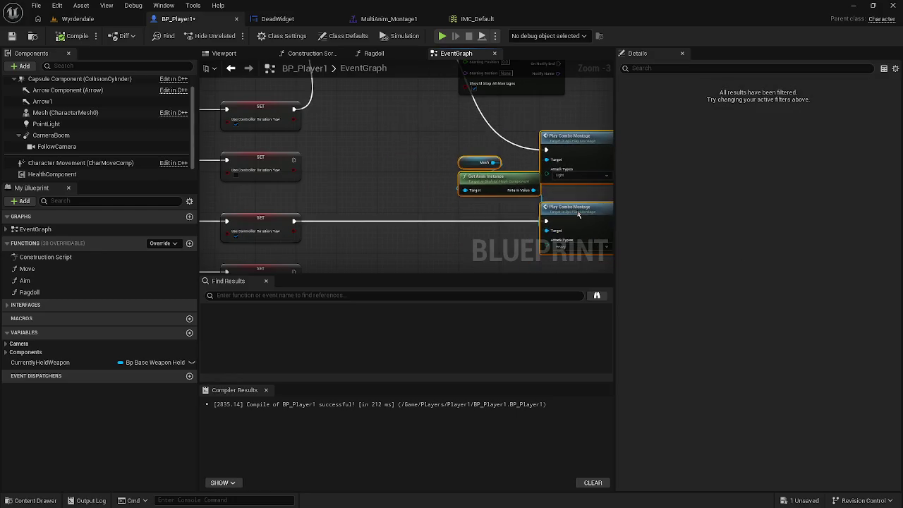
pyautogui.click(350, 177)
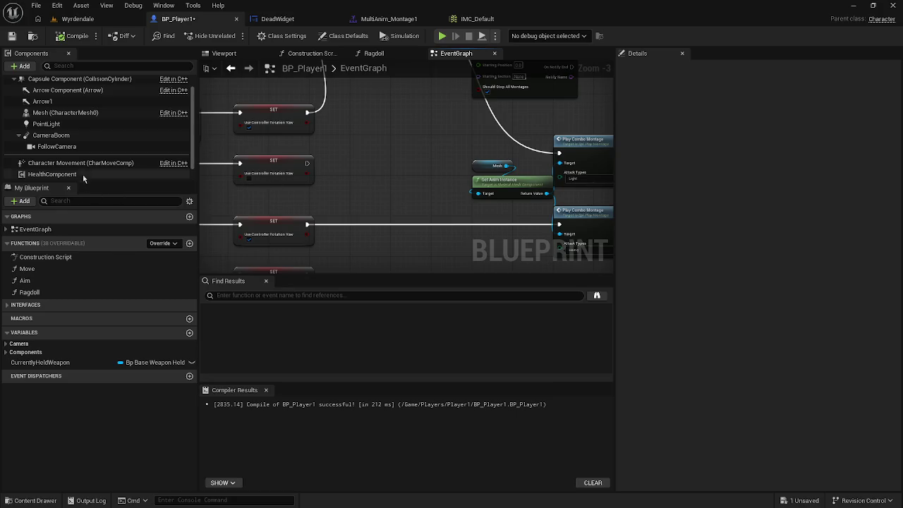
# Place a FollowCamera reference feeding a new Get Forward Vector node above the montage nodes
pyautogui.scroll(1, 82, 169)
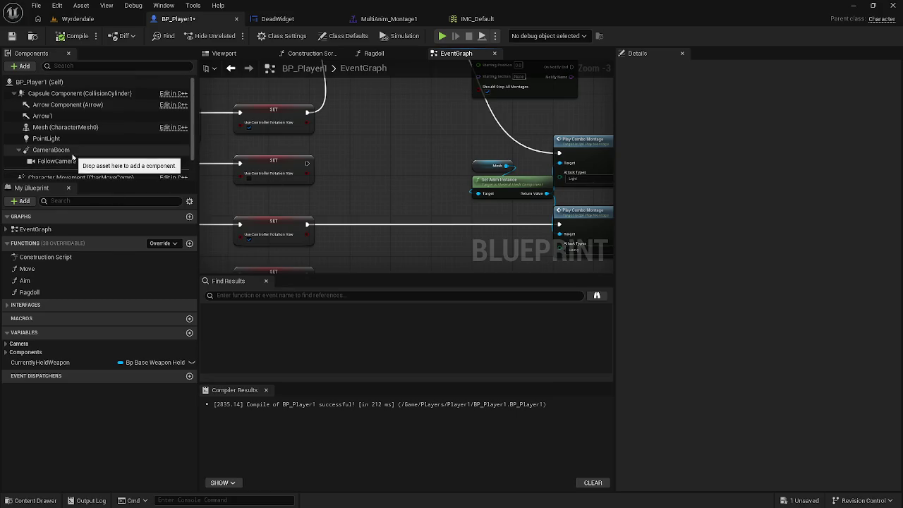
pyautogui.moveTo(67, 161)
pyautogui.mouseDown()
pyautogui.moveTo(385, 135)
pyautogui.moveTo(429, 144)
pyautogui.mouseUp()
pyautogui.write('forw')
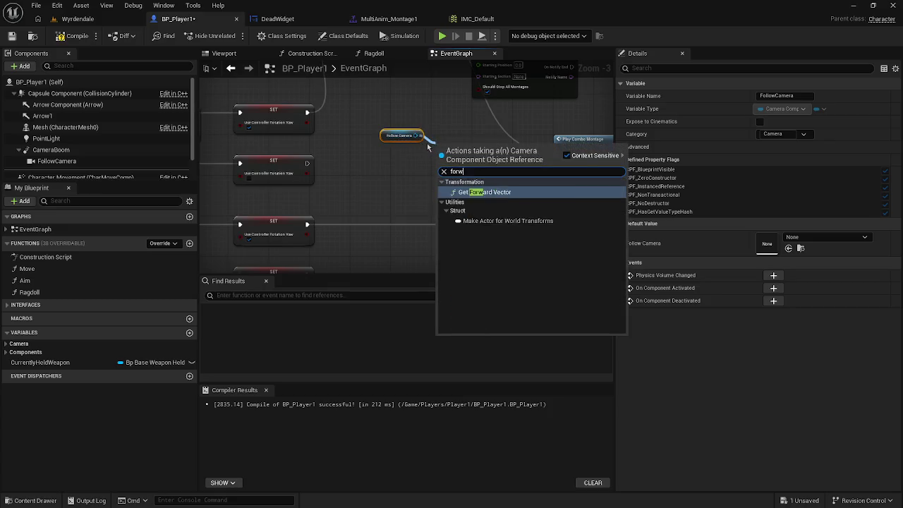
pyautogui.write('ard ve')
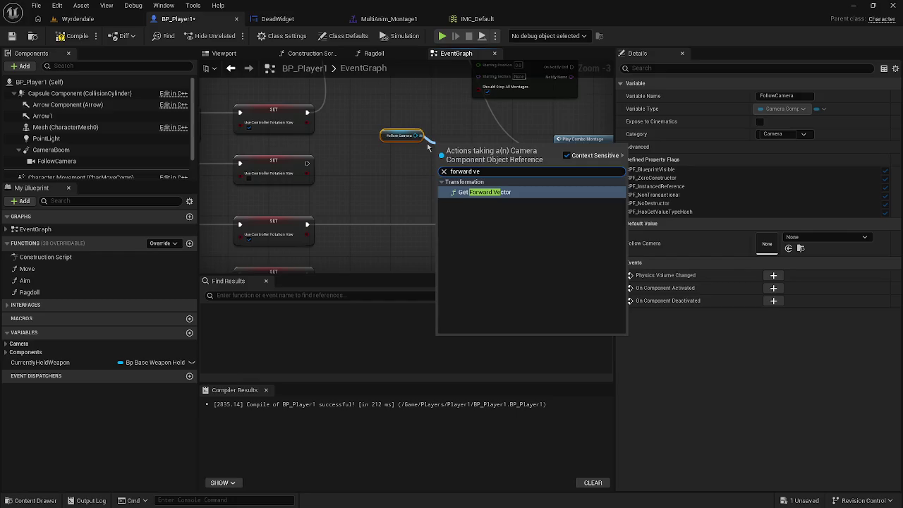
pyautogui.click(510, 192)
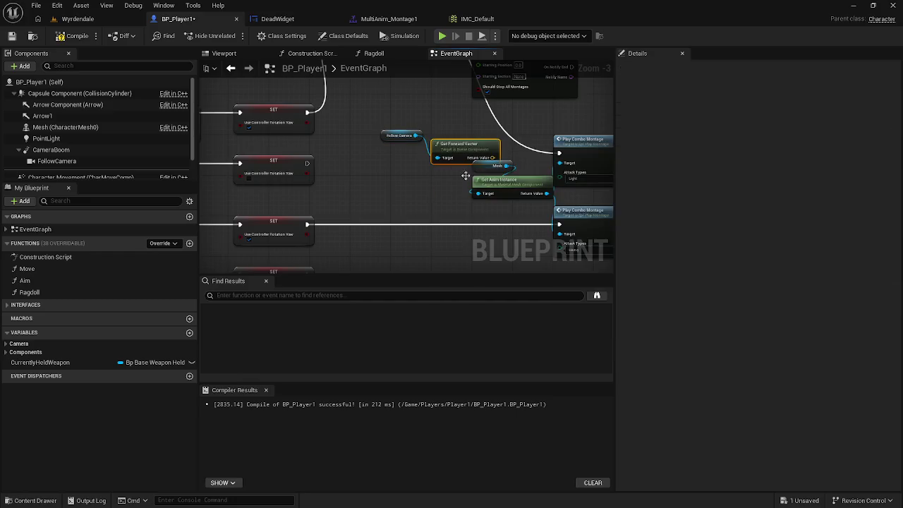
pyautogui.moveTo(449, 150)
pyautogui.mouseDown()
pyautogui.moveTo(394, 131)
pyautogui.moveTo(362, 105)
pyautogui.mouseUp()
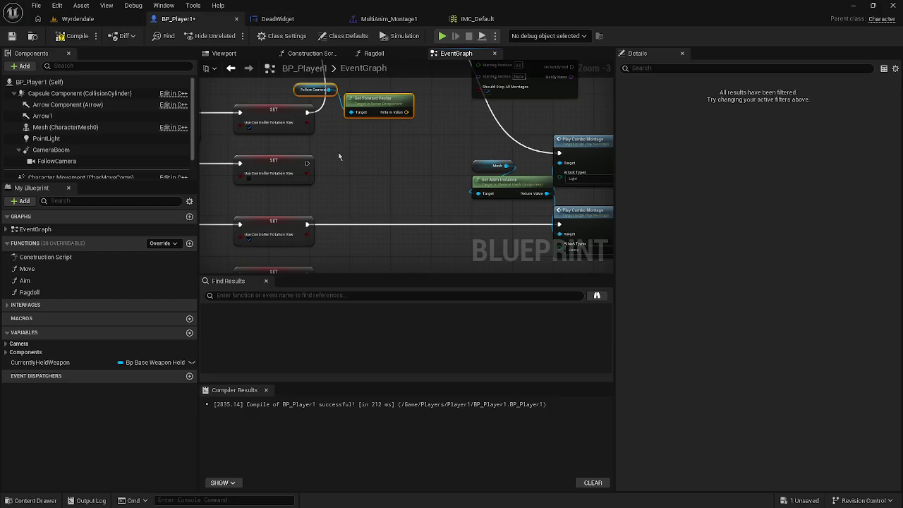
# Split Get Forward Vector's Return Value pin into separate X, Y and Z outputs
pyautogui.rightClick(406, 112)
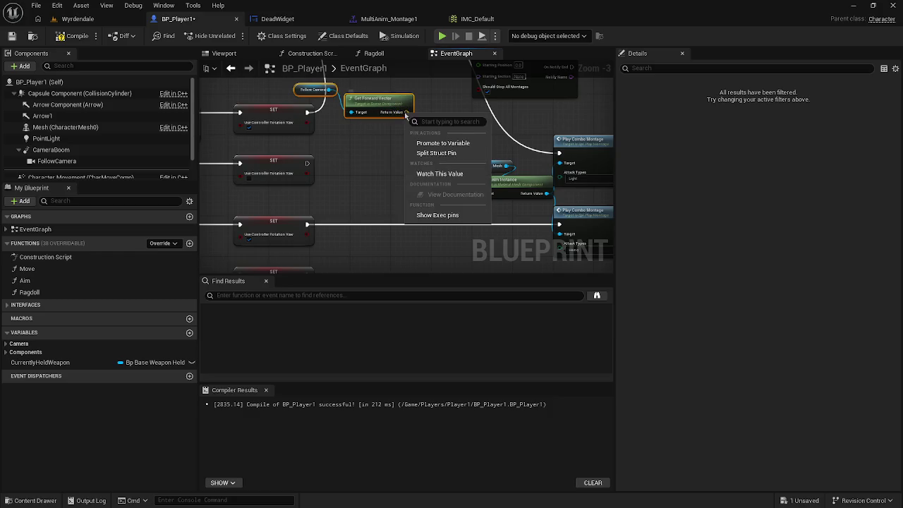
pyautogui.click(435, 153)
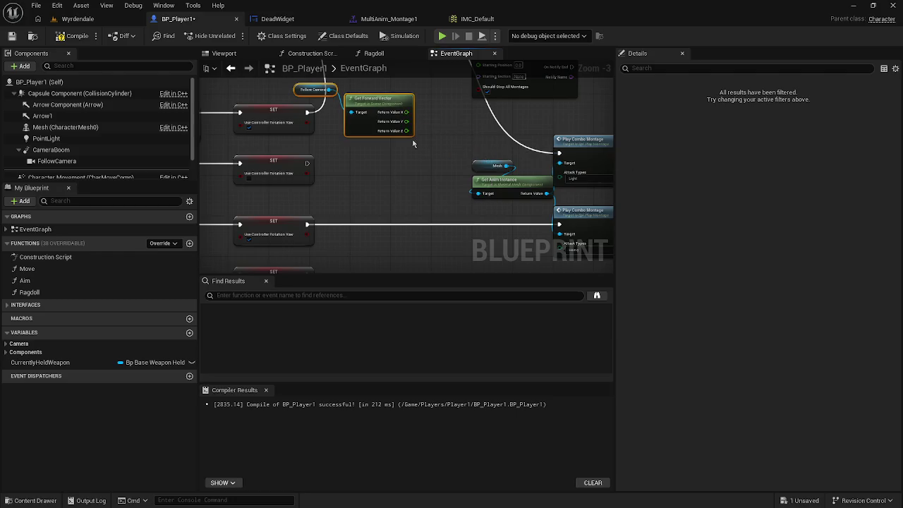
pyautogui.moveTo(407, 131); pyautogui.dragTo(399, 162)
pyautogui.write('fla')
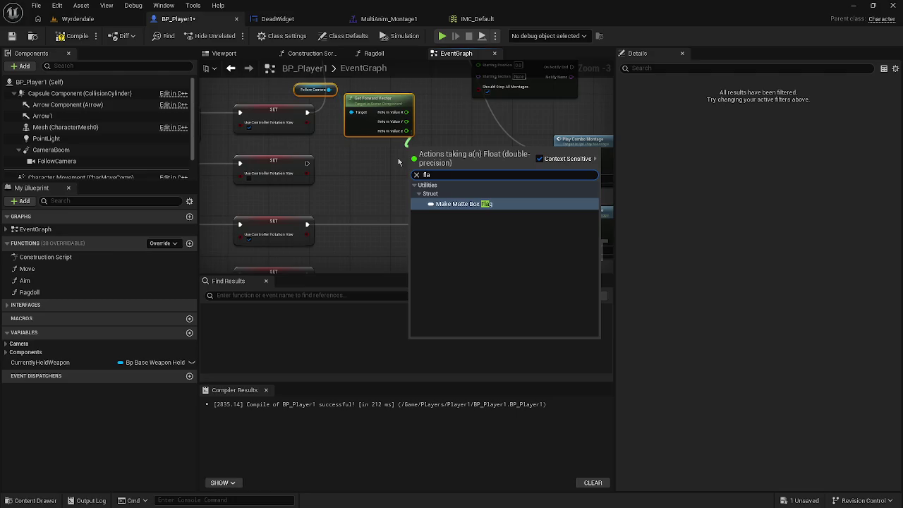
pyautogui.press('BackSpace')
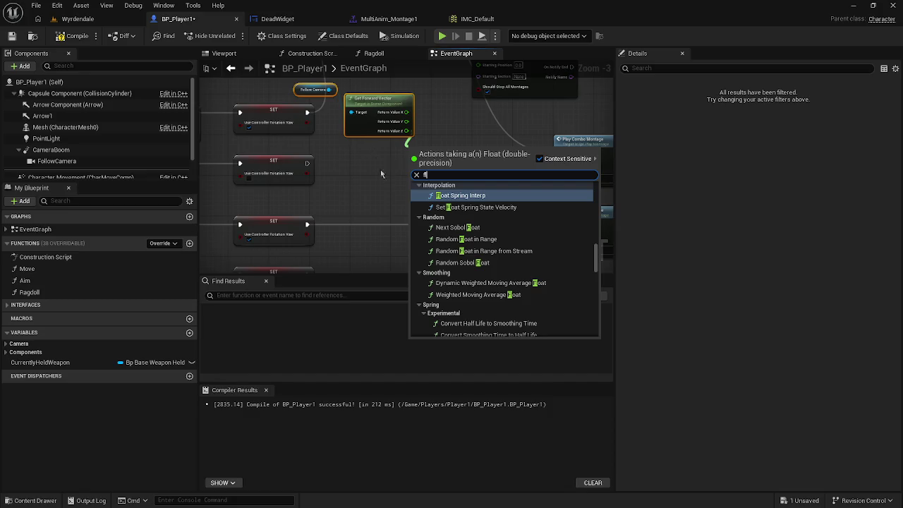
pyautogui.click(398, 196)
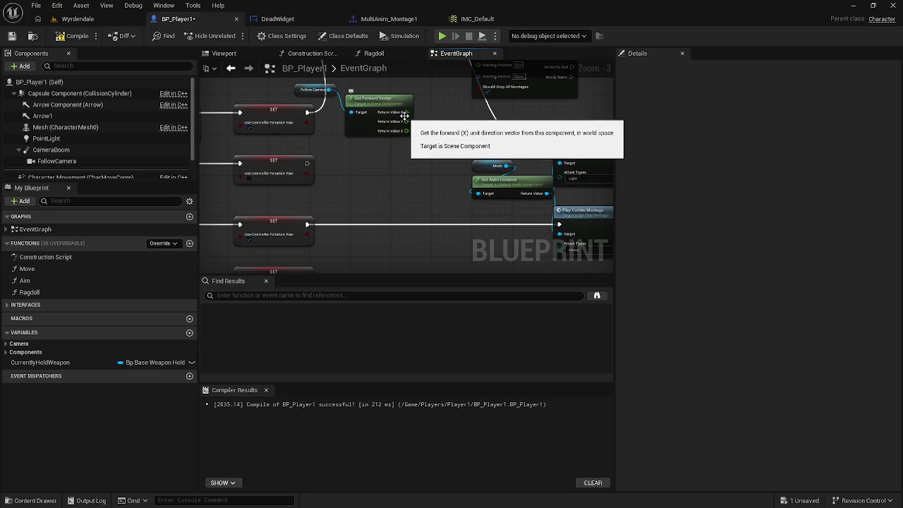
# Add a Make Rotator from the Z output into its Roll, placed under the forward vector node
pyautogui.moveTo(408, 132); pyautogui.dragTo(413, 151)
pyautogui.write('make')
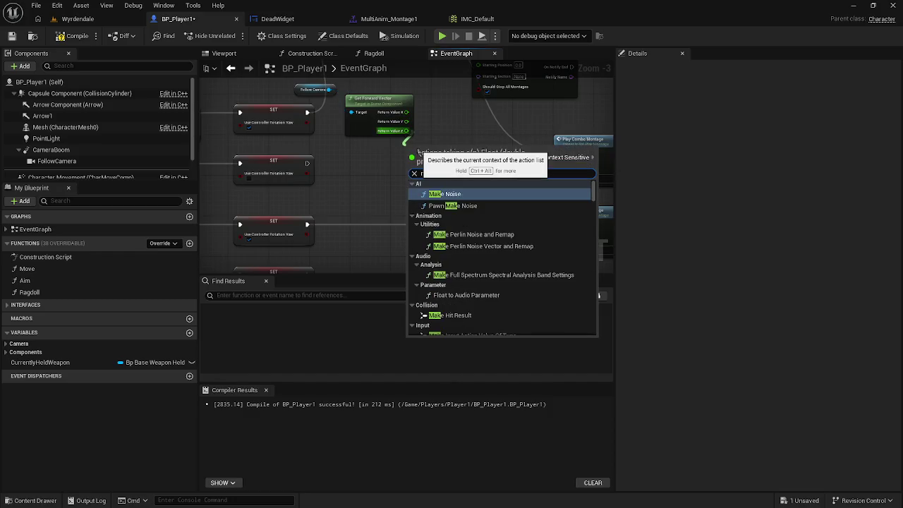
pyautogui.write(' ro')
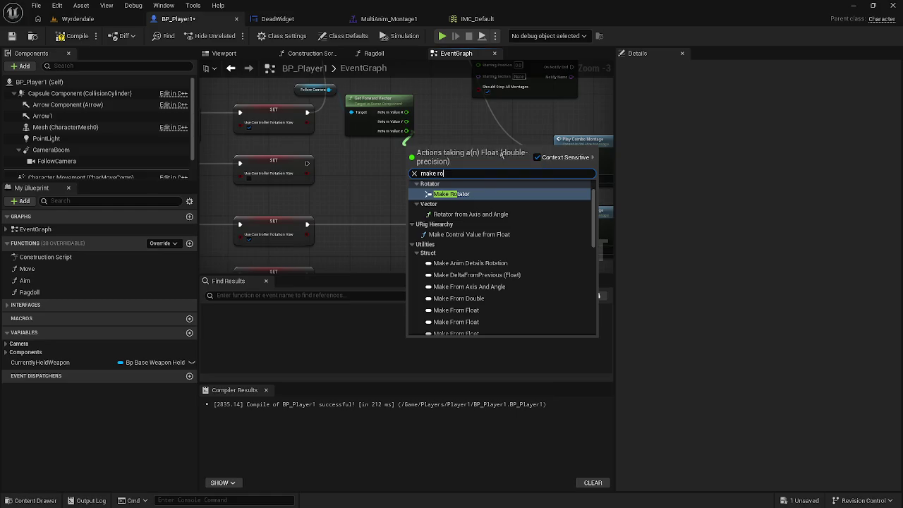
pyautogui.click(476, 193)
pyautogui.moveTo(446, 156); pyautogui.dragTo(380, 148)
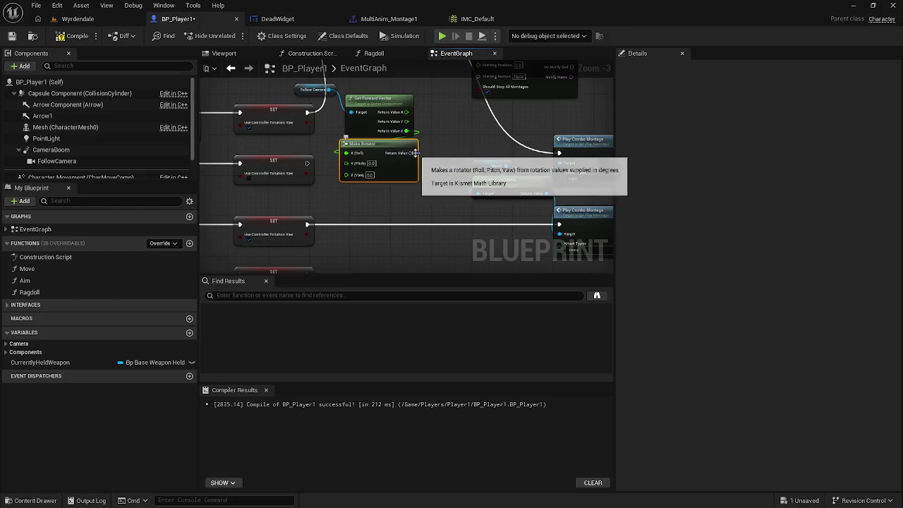
pyautogui.moveTo(429, 183); pyautogui.dragTo(480, 213)
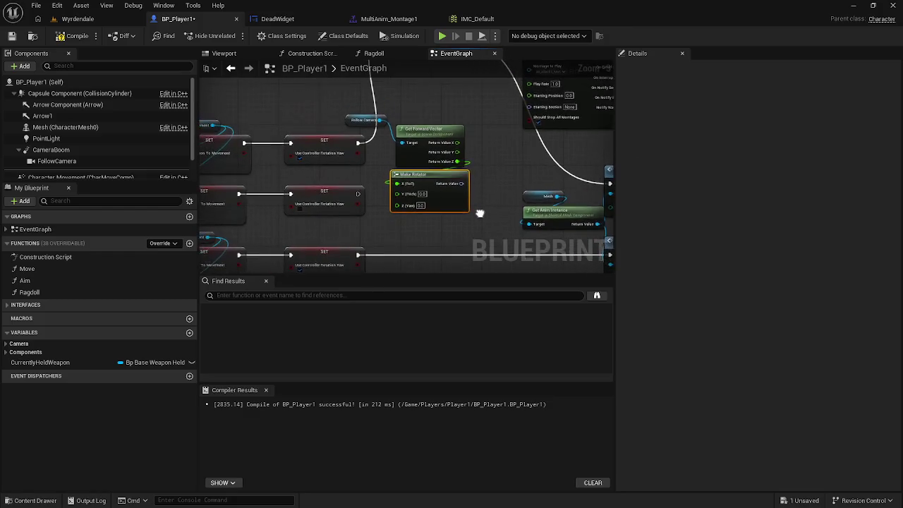
pyautogui.moveTo(354, 121)
pyautogui.mouseDown()
pyautogui.moveTo(417, 111)
pyautogui.moveTo(408, 117)
pyautogui.mouseUp()
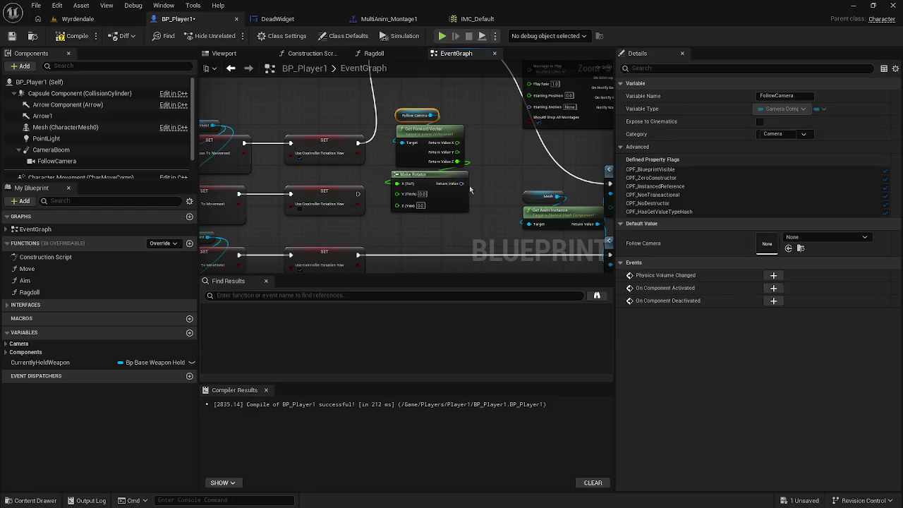
pyautogui.moveTo(462, 183); pyautogui.dragTo(489, 214)
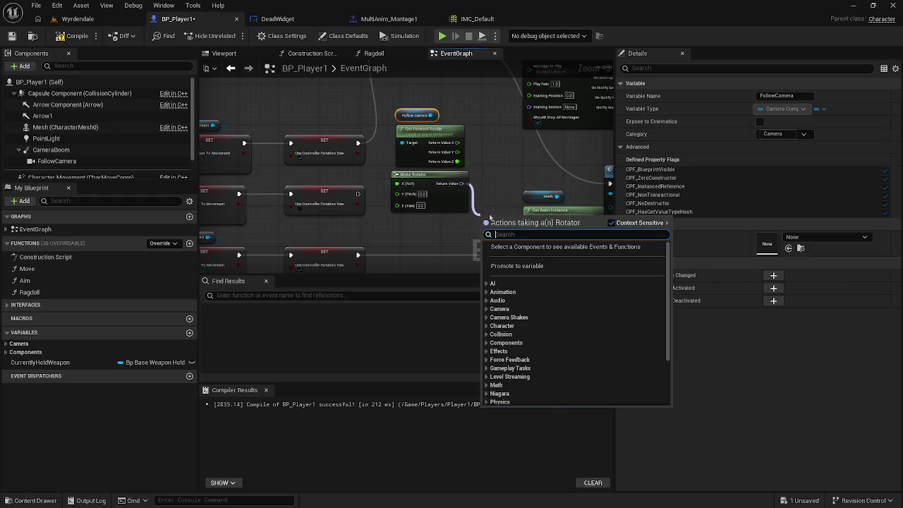
pyautogui.write('use ac')
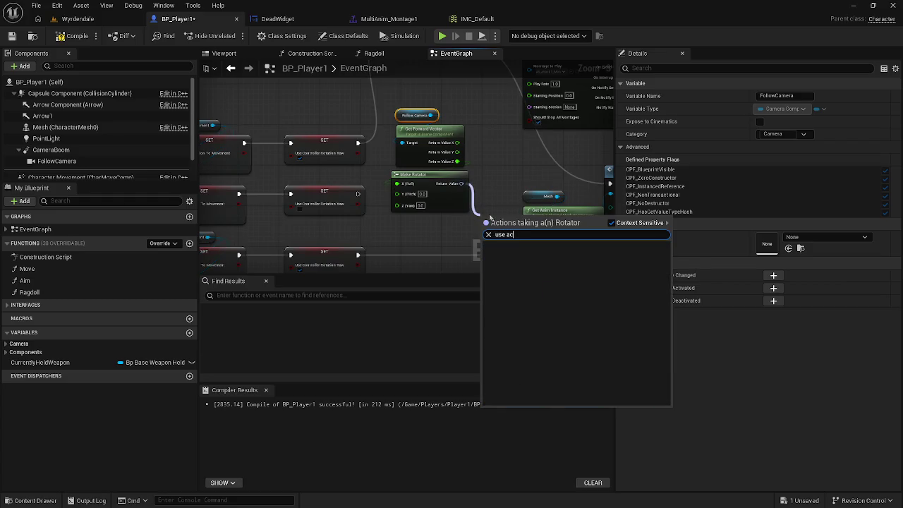
pyautogui.press('BackSpace')
pyautogui.press('BackSpace')
pyautogui.press('BackSpace')
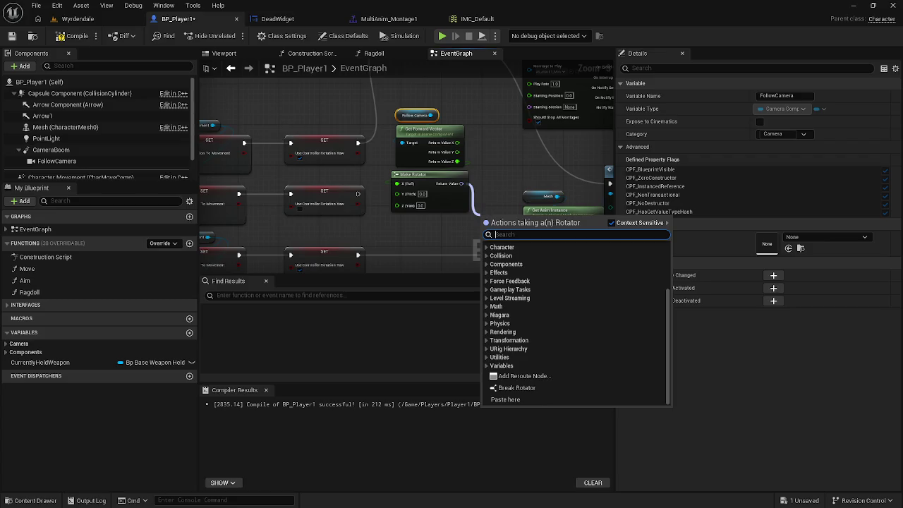
pyautogui.click(356, 158)
pyautogui.moveTo(358, 155); pyautogui.dragTo(374, 197)
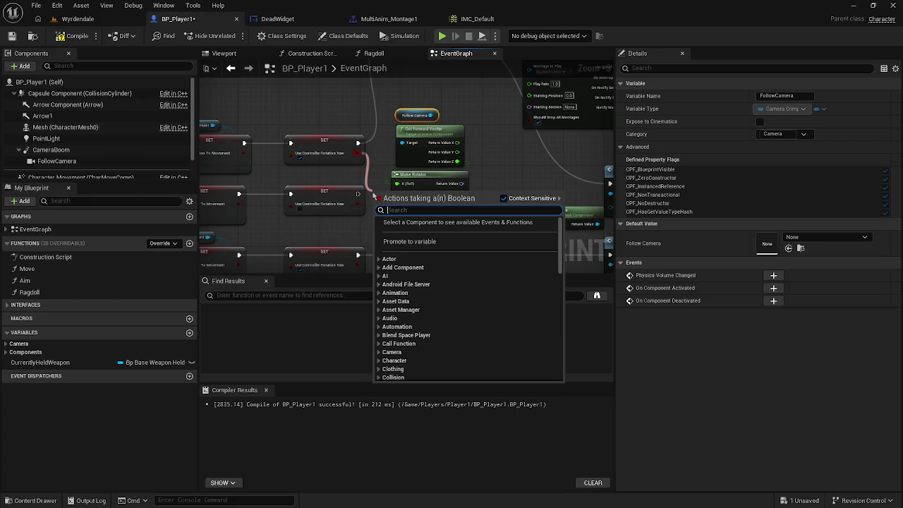
pyautogui.write('set')
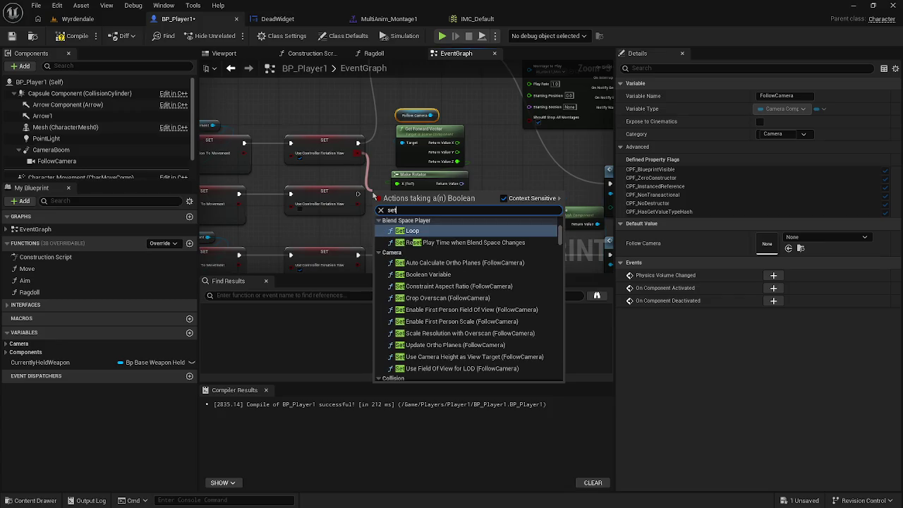
pyautogui.write(' ac')
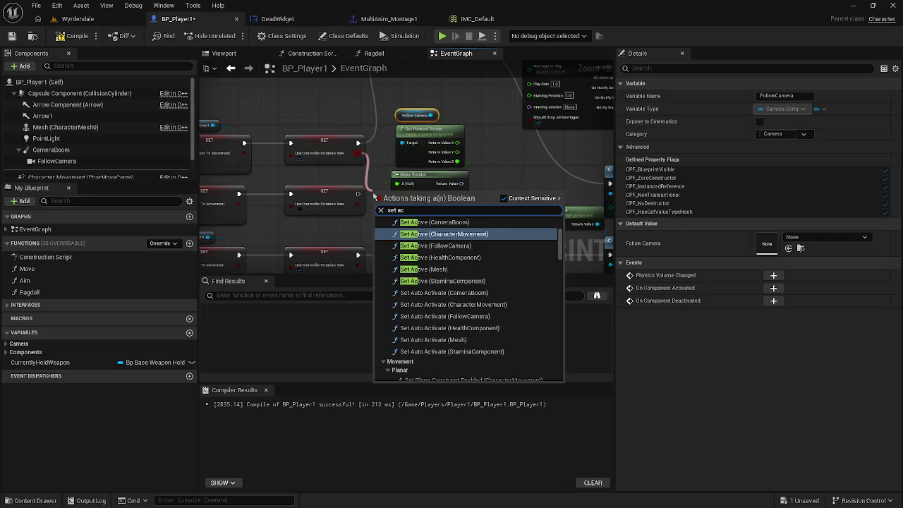
pyautogui.write('tor r')
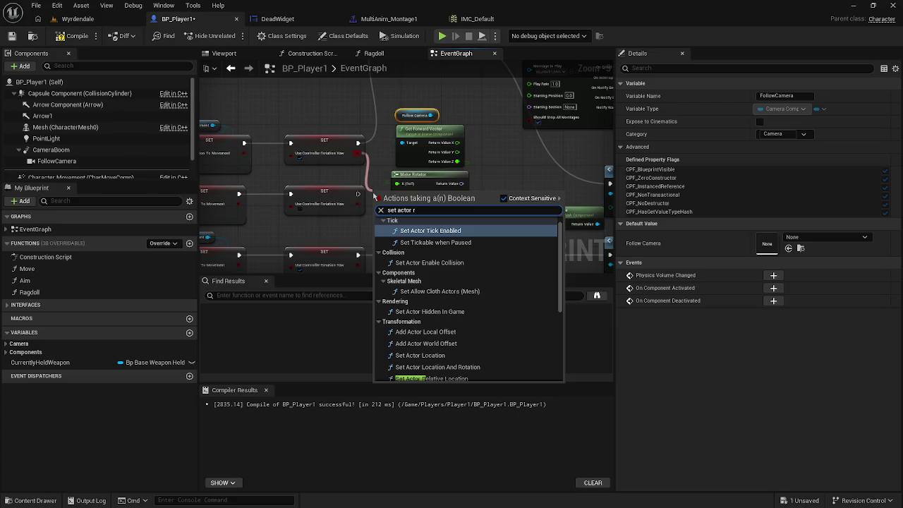
pyautogui.write('o')
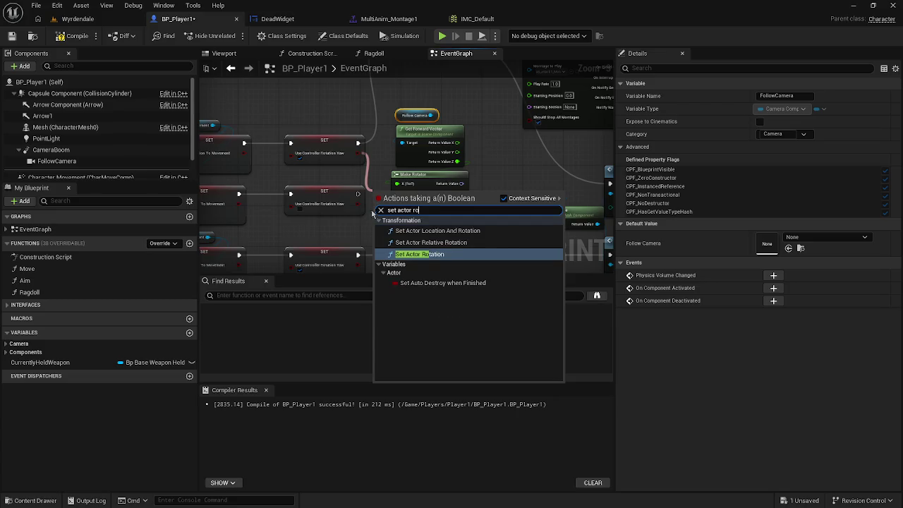
pyautogui.click(454, 257)
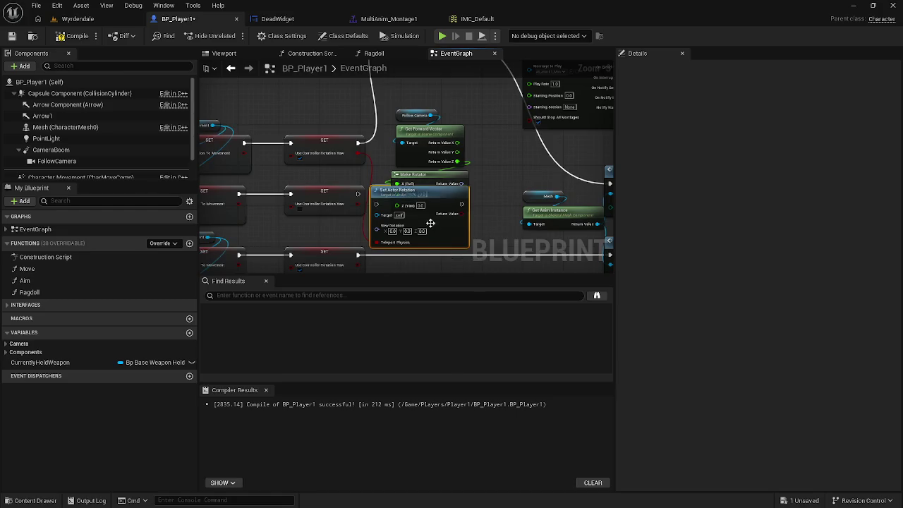
pyautogui.moveTo(424, 202)
pyautogui.mouseDown()
pyautogui.moveTo(454, 233)
pyautogui.moveTo(454, 223)
pyautogui.mouseUp()
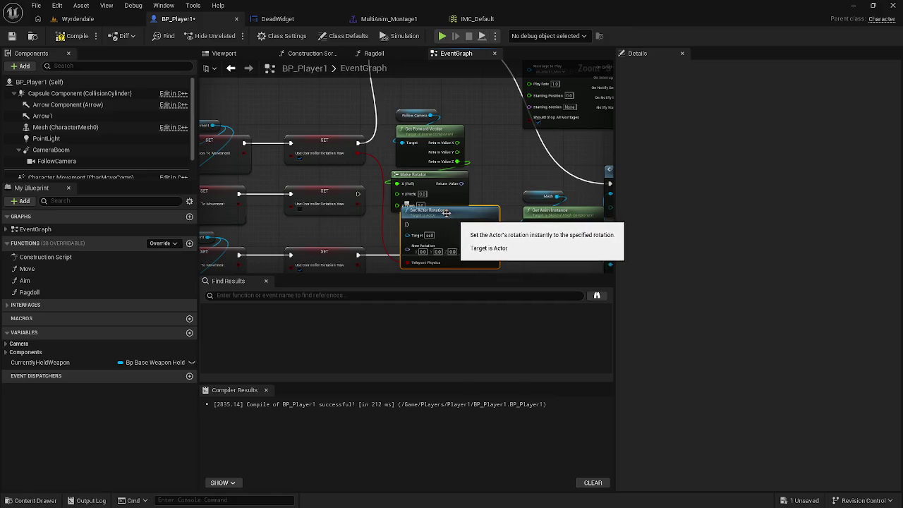
pyautogui.press('Delete')
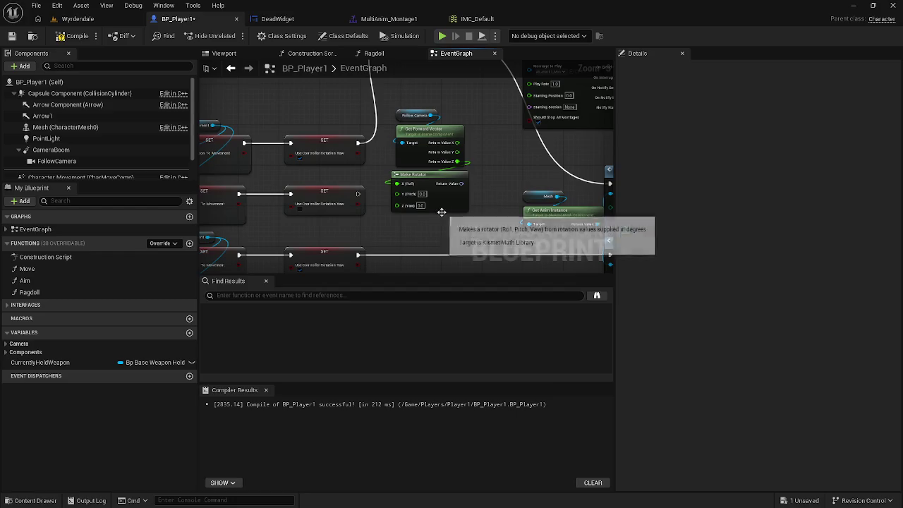
pyautogui.scroll(-2, 444, 203)
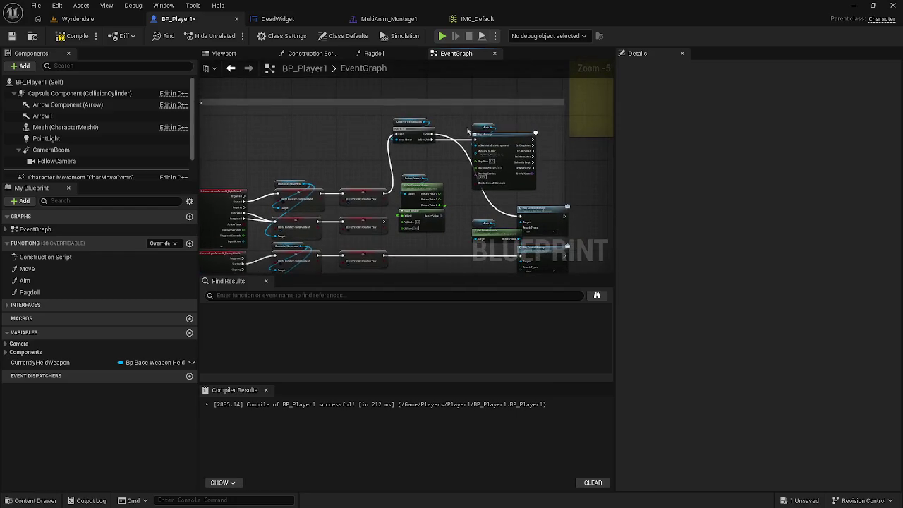
# Move the comment group up-left and the Play Montage and GetAnimInstance nodes right, then zoom in
pyautogui.click(429, 109)
pyautogui.moveTo(429, 106); pyautogui.dragTo(400, 96)
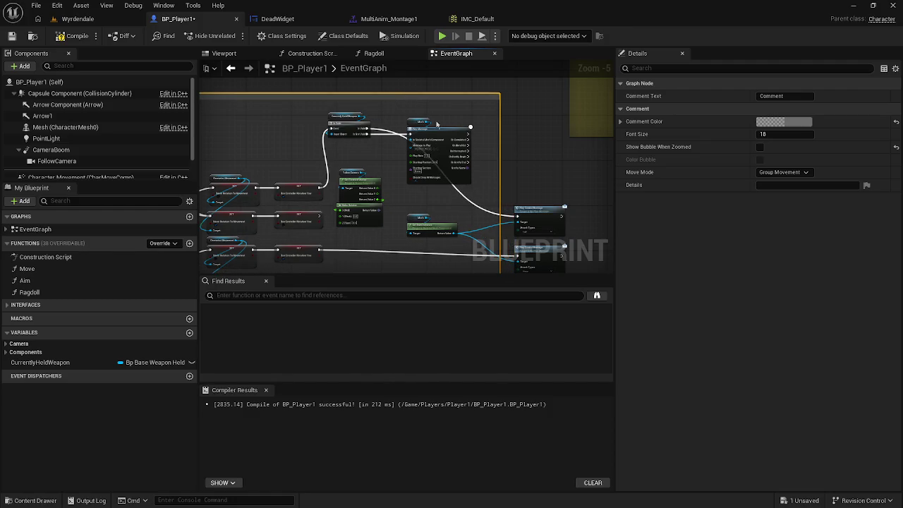
pyautogui.click(438, 125)
pyautogui.moveTo(446, 129); pyautogui.dragTo(541, 132)
pyautogui.moveTo(430, 228)
pyautogui.mouseDown()
pyautogui.moveTo(546, 202)
pyautogui.moveTo(538, 172)
pyautogui.moveTo(541, 262)
pyautogui.moveTo(542, 189)
pyautogui.moveTo(509, 134)
pyautogui.moveTo(507, 99)
pyautogui.moveTo(518, 163)
pyautogui.mouseUp()
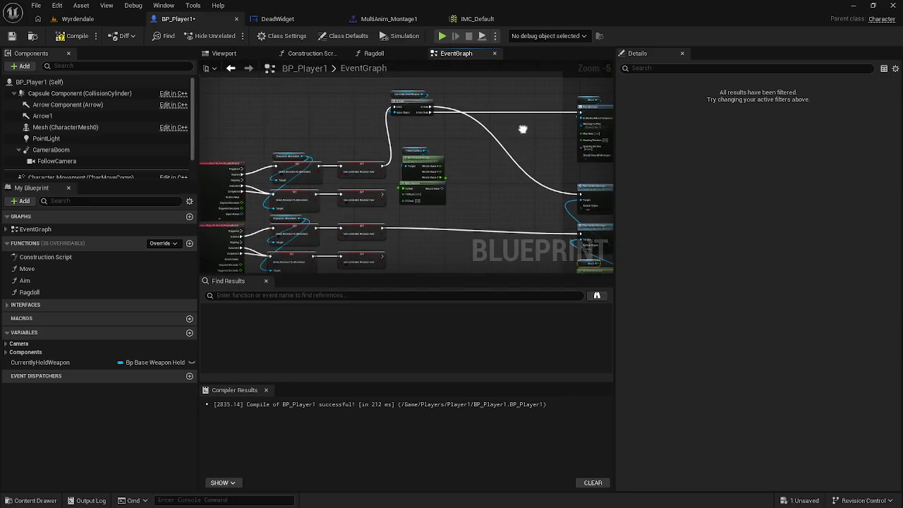
pyautogui.moveTo(523, 127); pyautogui.dragTo(476, 112)
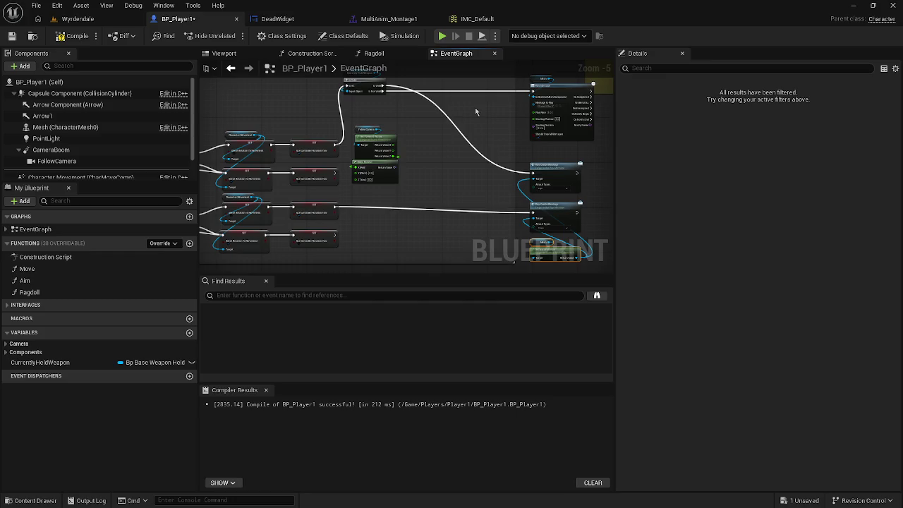
pyautogui.moveTo(451, 164); pyautogui.dragTo(484, 176)
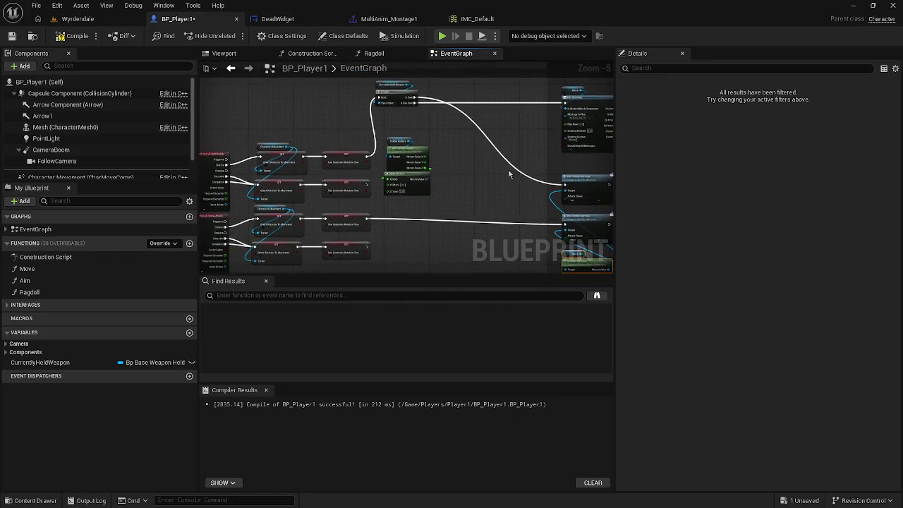
pyautogui.scroll(3, 397, 177)
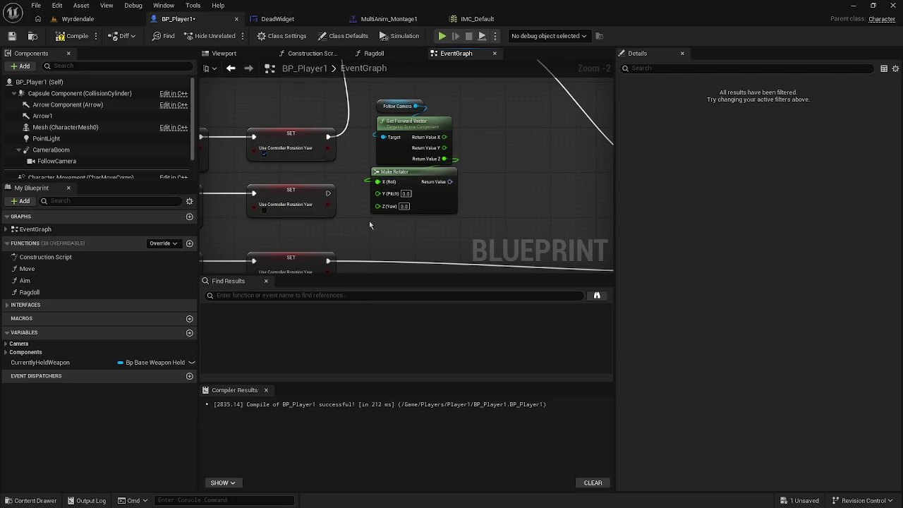
# Add a Set Actor Rotation node to the BP_Player1 graph
pyautogui.rightClick(410, 224)
pyautogui.write('set')
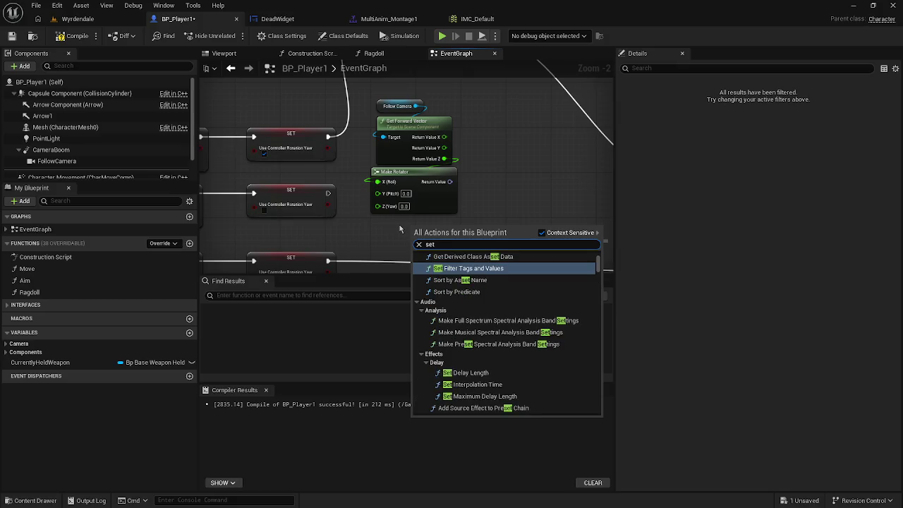
pyautogui.write(' use act')
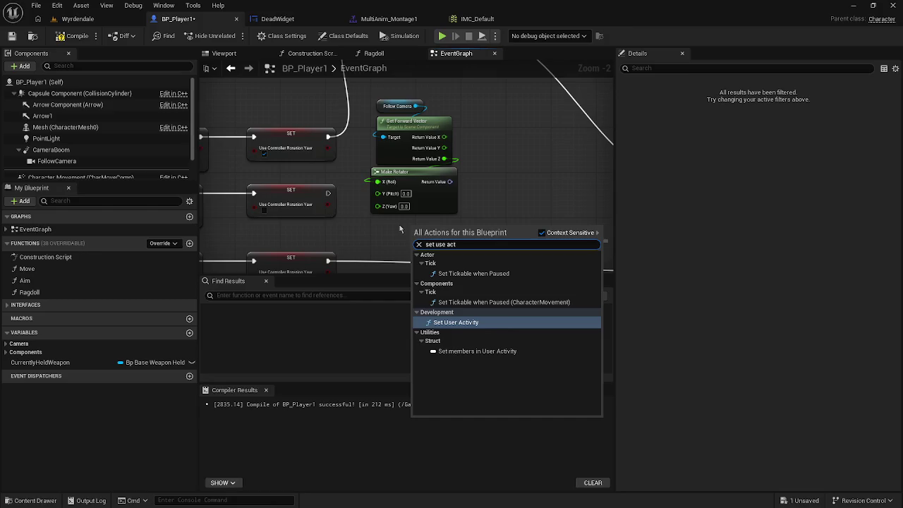
pyautogui.click(498, 182)
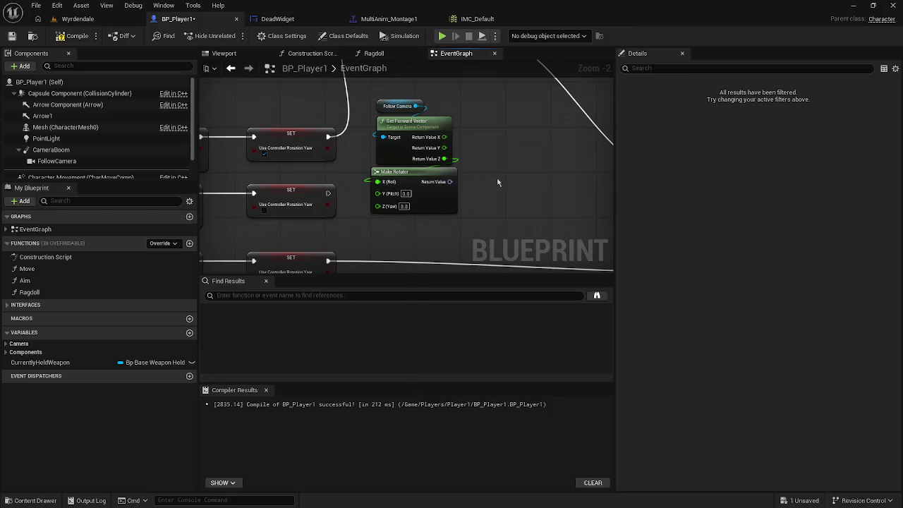
pyautogui.rightClick(497, 182)
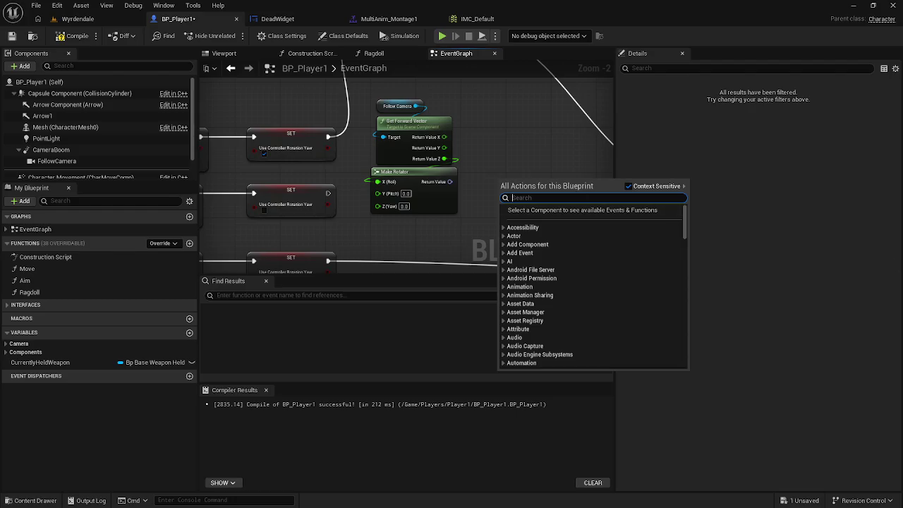
pyautogui.write('actor')
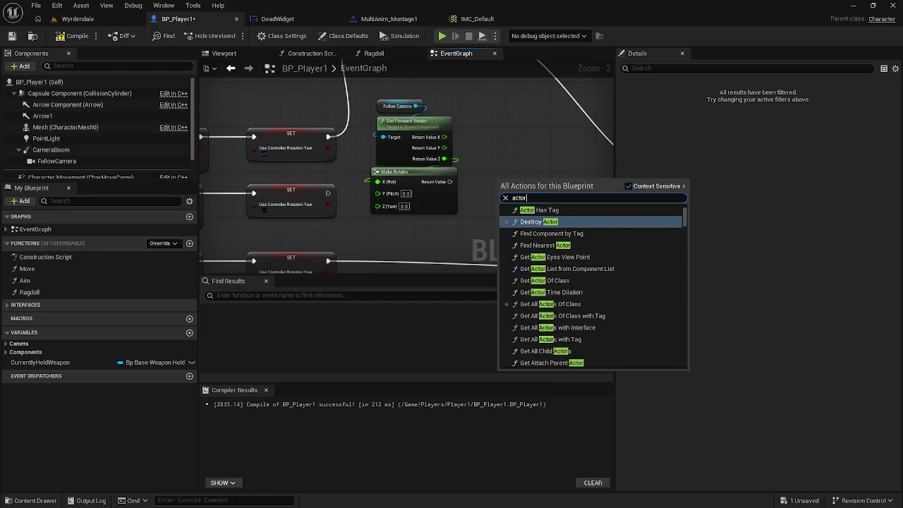
pyautogui.write(' rotat')
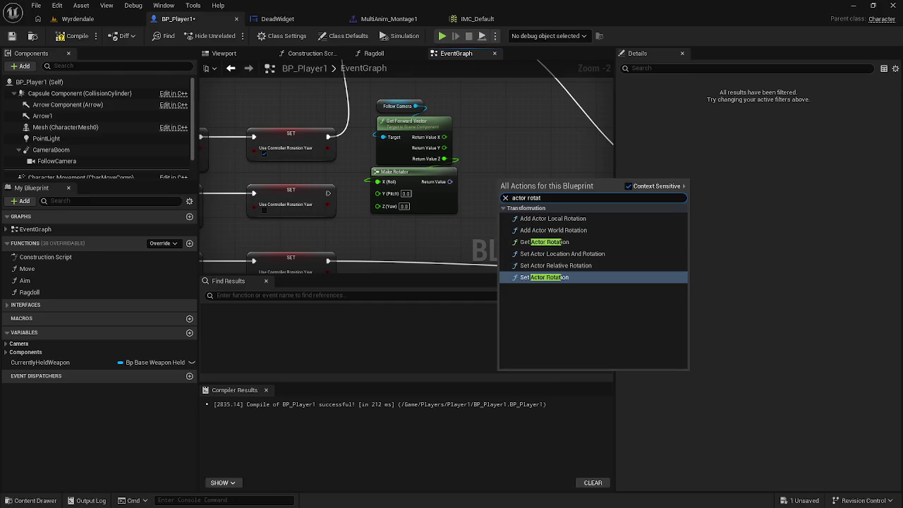
pyautogui.click(556, 280)
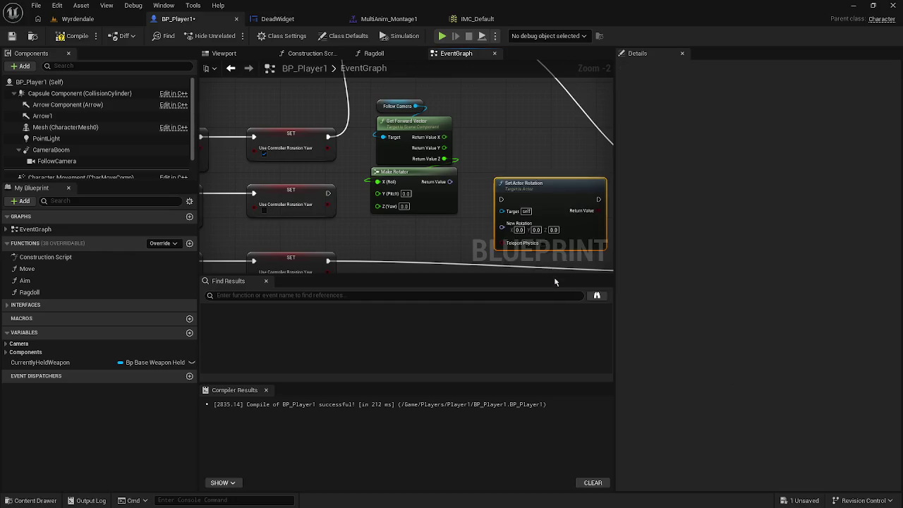
pyautogui.moveTo(526, 189); pyautogui.dragTo(523, 185)
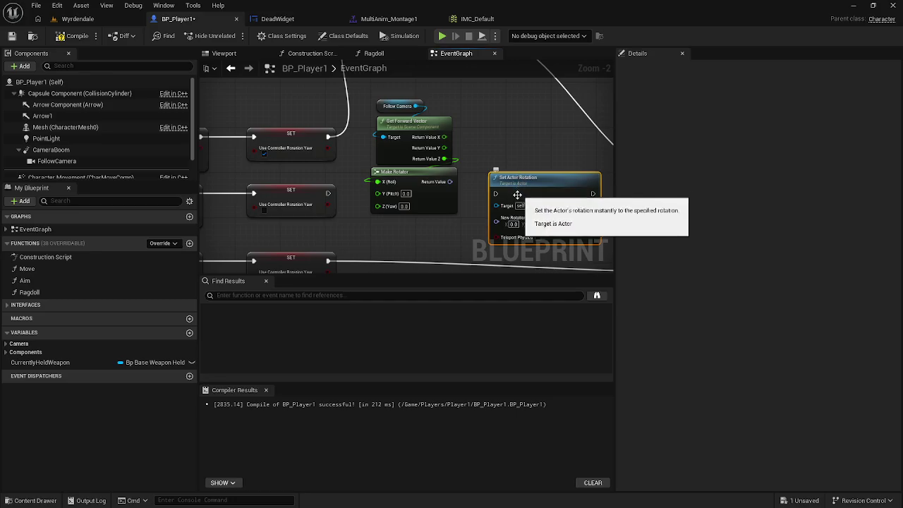
# Feed Make Rotator into New Rotation and chain execution SET → Set Actor Rotation → Is Valid
pyautogui.moveTo(496, 222); pyautogui.dragTo(450, 182)
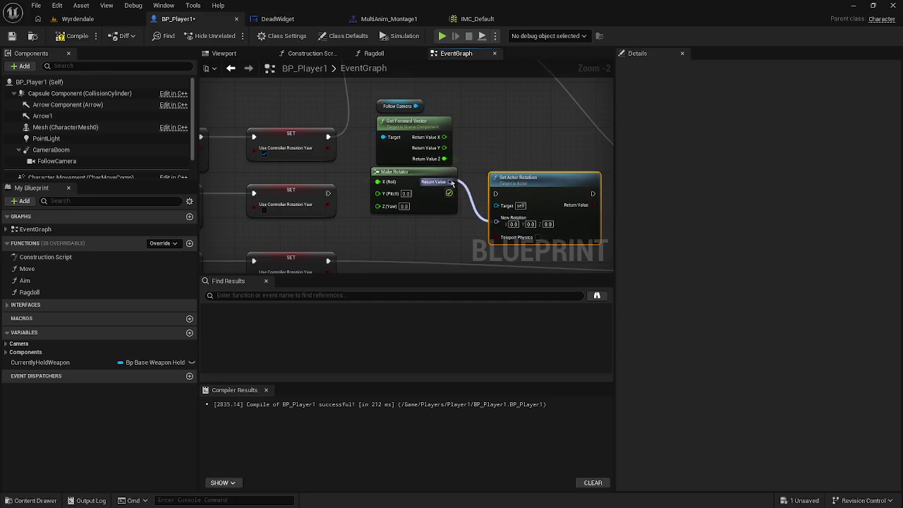
pyautogui.moveTo(519, 198)
pyautogui.mouseDown()
pyautogui.moveTo(491, 139)
pyautogui.moveTo(428, 71)
pyautogui.moveTo(400, 73)
pyautogui.moveTo(400, 136)
pyautogui.moveTo(389, 111)
pyautogui.moveTo(411, 94)
pyautogui.mouseUp()
pyautogui.moveTo(374, 149)
pyautogui.mouseDown()
pyautogui.moveTo(355, 218)
pyautogui.moveTo(325, 233)
pyautogui.mouseUp()
pyautogui.moveTo(459, 148); pyautogui.dragTo(379, 96)
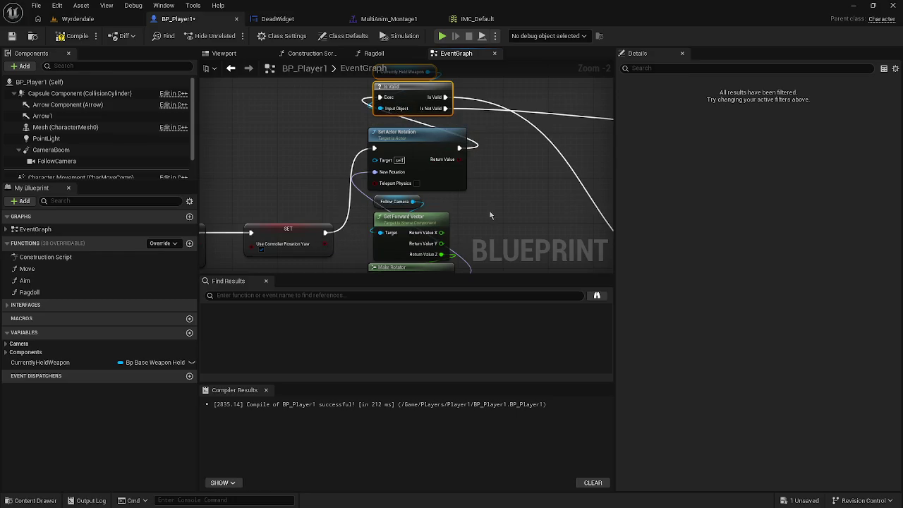
pyautogui.moveTo(492, 216); pyautogui.dragTo(419, 159)
# Compile BP_Player1 and launch a Play-In-Editor test in the forest level
pyautogui.click(76, 36)
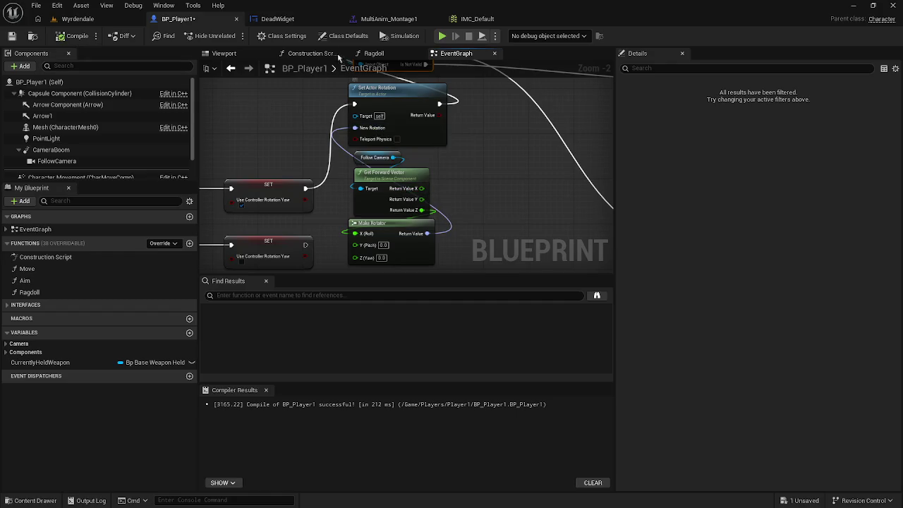
pyautogui.hotkey('alt', 'p')
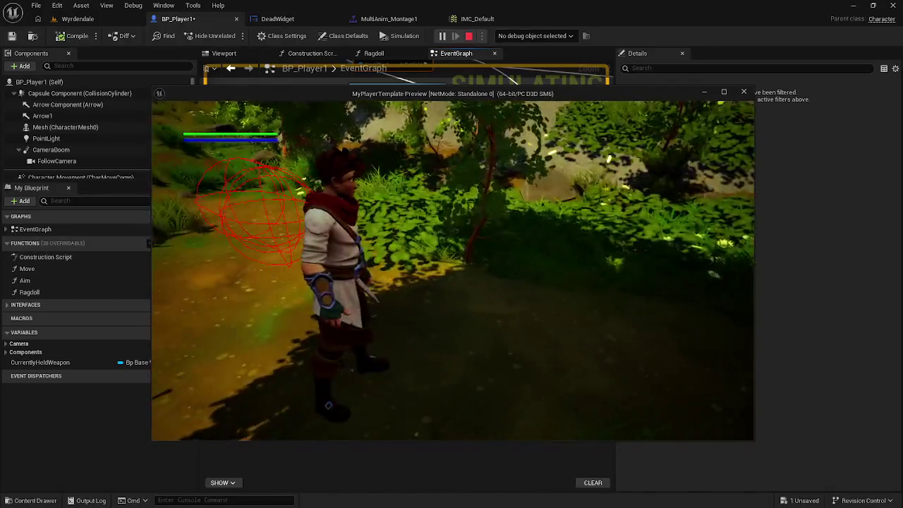
# Stop the play test, add an IA_HeavyAttack mapping to IMC_Default, and save it
pyautogui.press('Escape')
pyautogui.hotkey('ctrl', 'space')
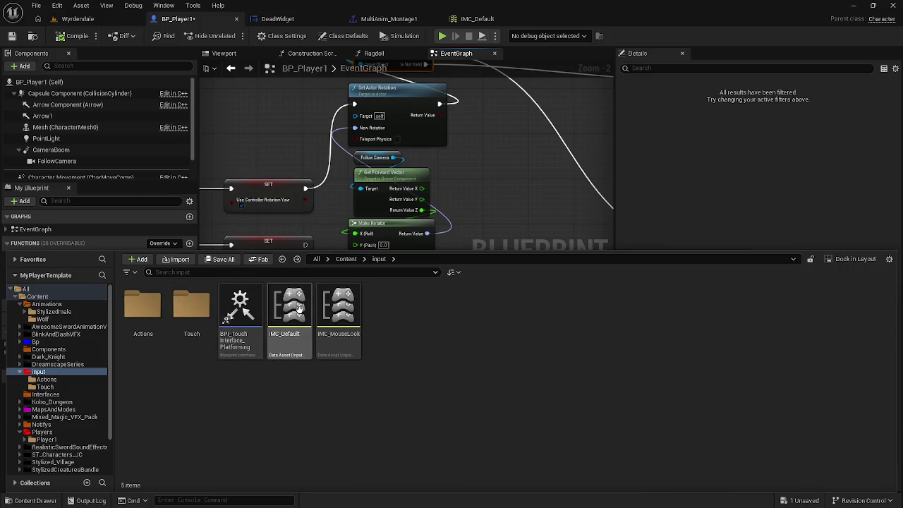
pyautogui.doubleClick(295, 310)
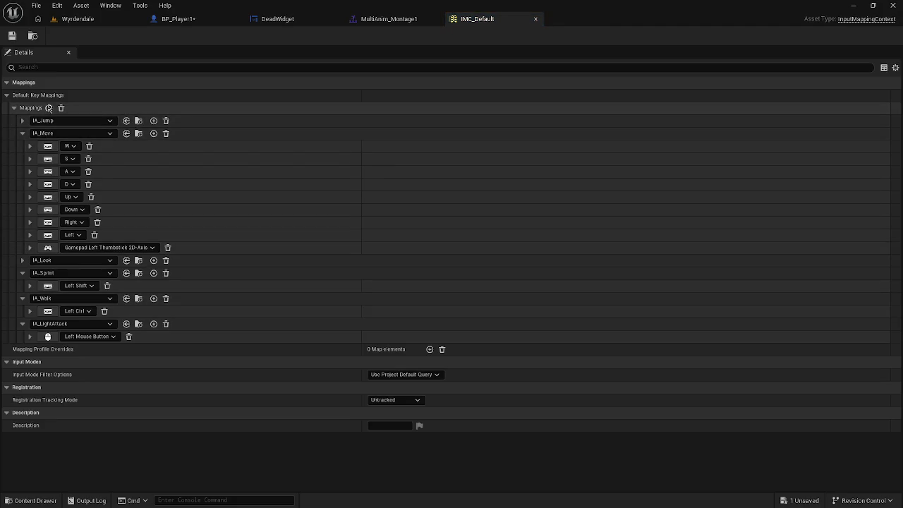
pyautogui.click(106, 349)
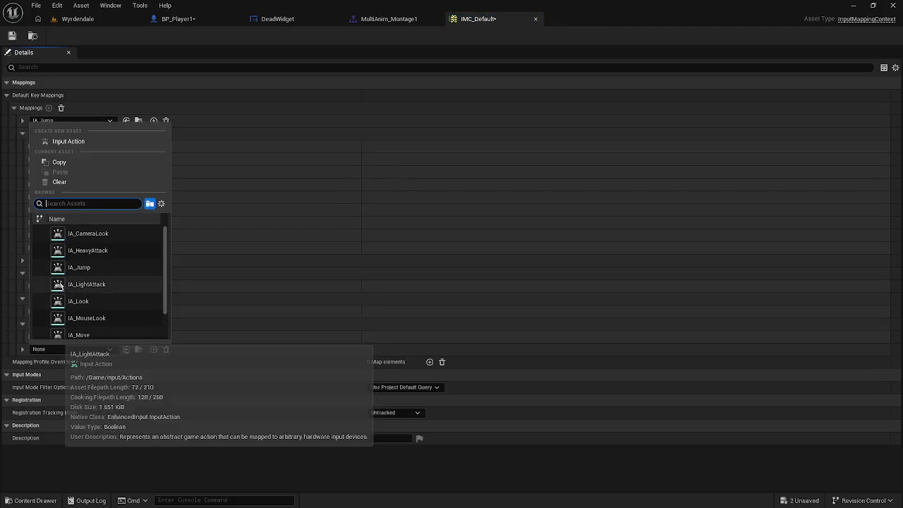
pyautogui.click(78, 250)
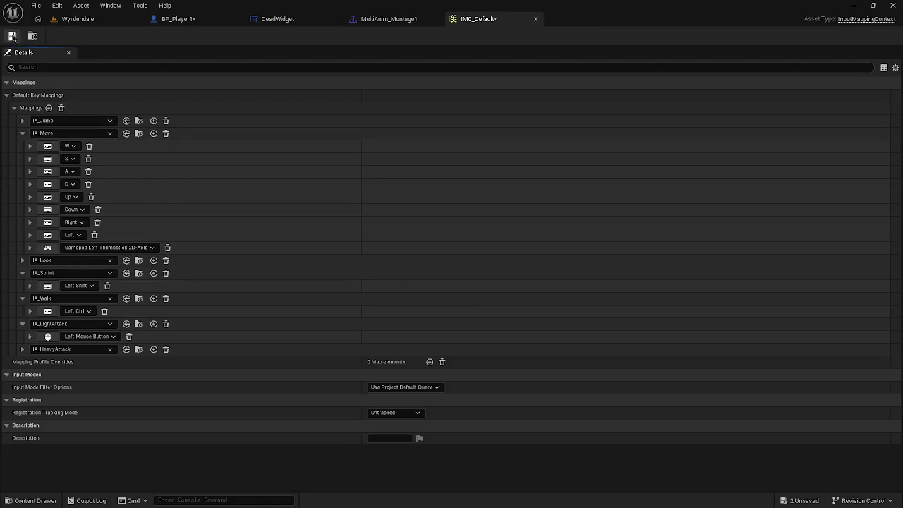
pyautogui.click(12, 35)
pyautogui.click(78, 18)
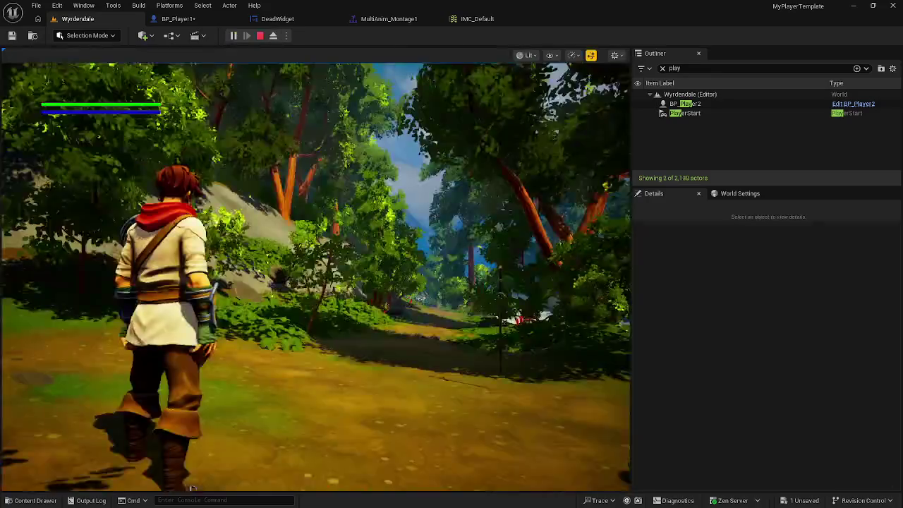
# Bind the IA_HeavyAttack mapping to the F key and save IMC_Default
pyautogui.click(190, 487)
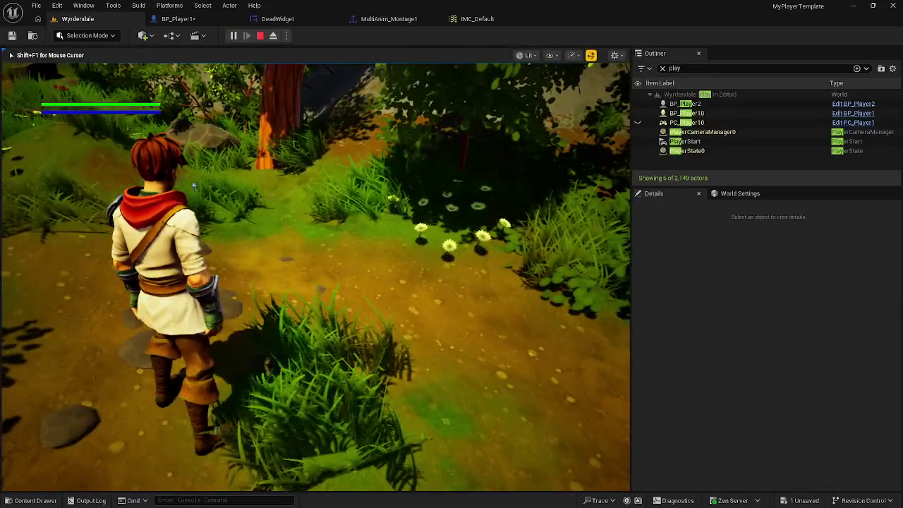
pyautogui.press('Escape')
pyautogui.click(477, 18)
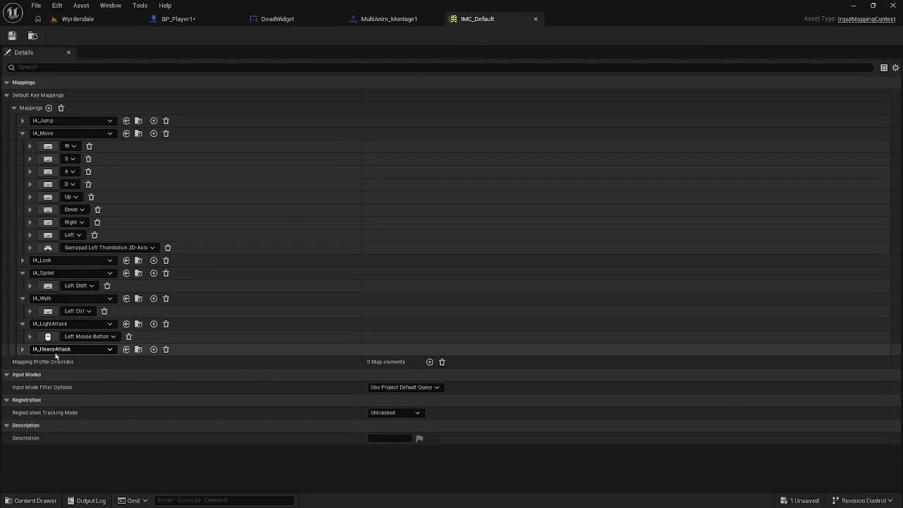
pyautogui.click(58, 352)
pyautogui.click(48, 362)
pyautogui.press('f')
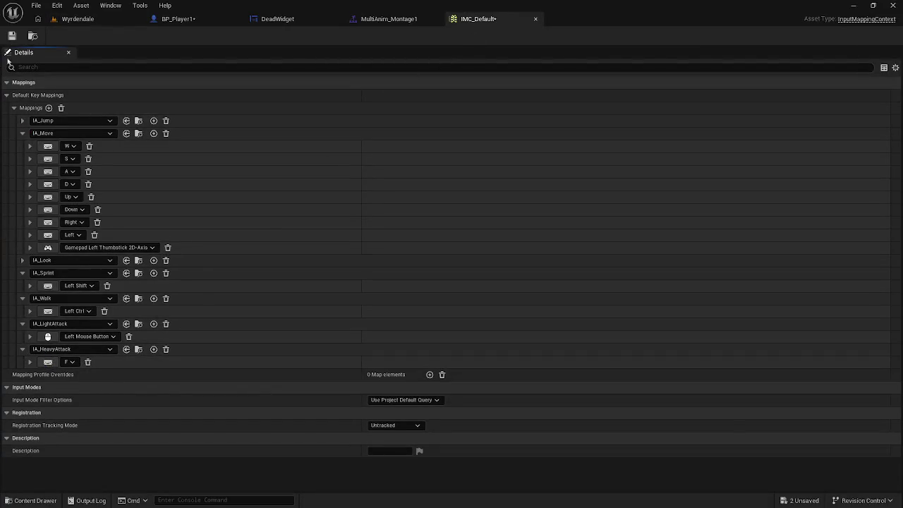
pyautogui.click(74, 18)
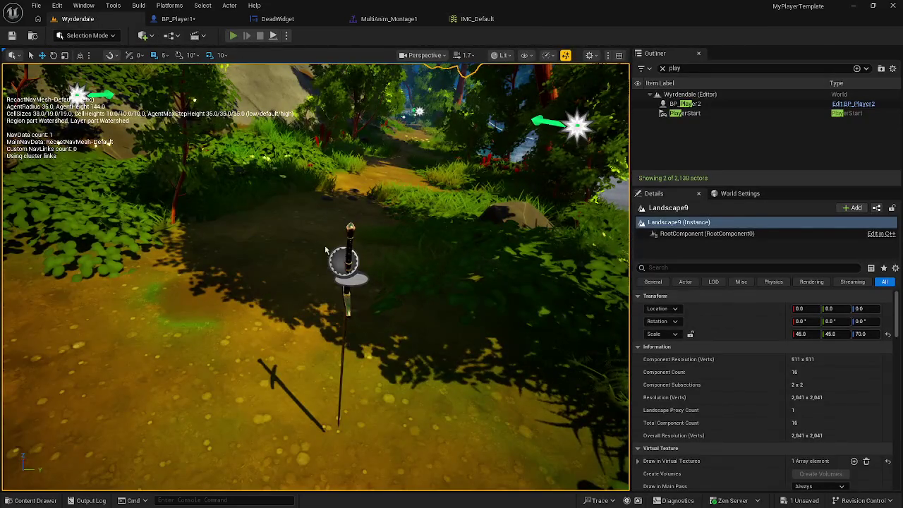
pyautogui.hotkey('alt', 'p')
pyautogui.press('f')
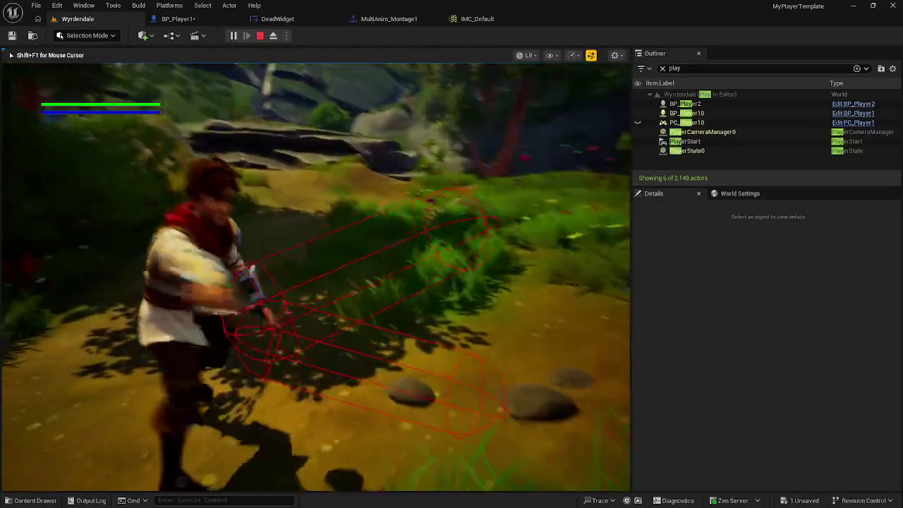
pyautogui.press('f')
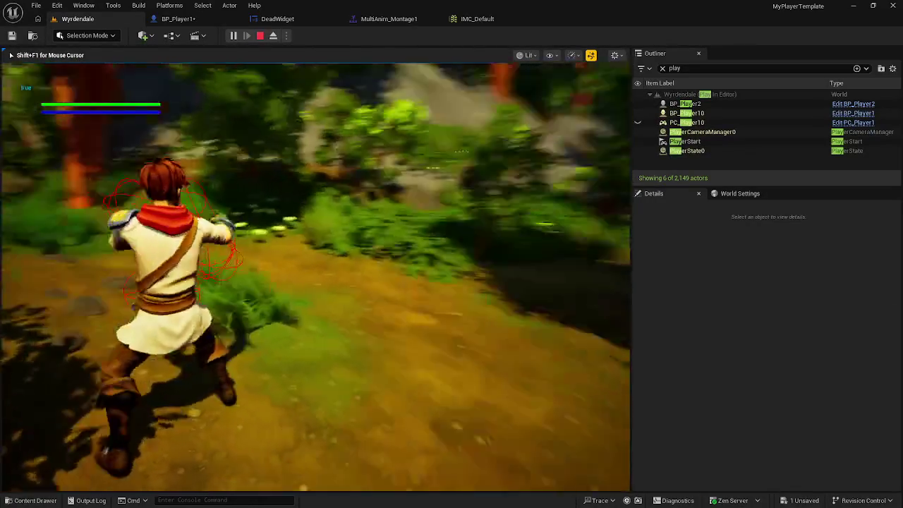
pyautogui.press('f')
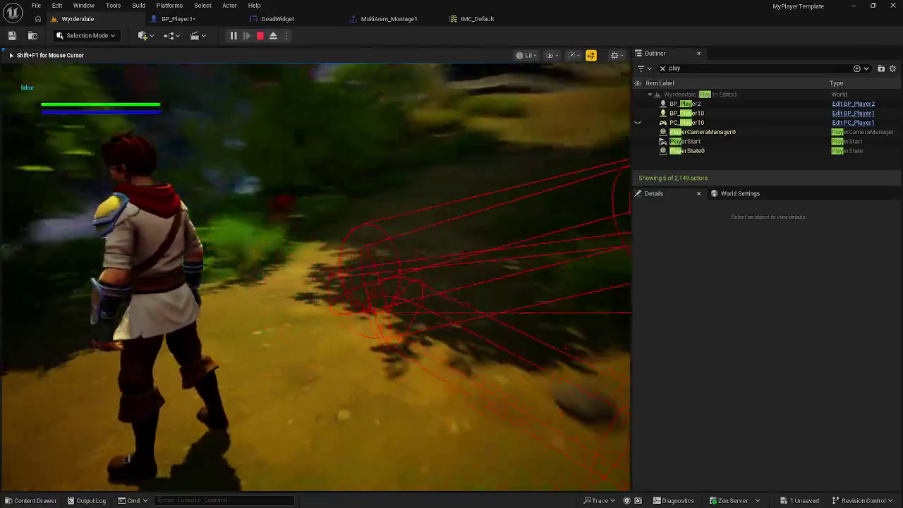
pyautogui.press('f')
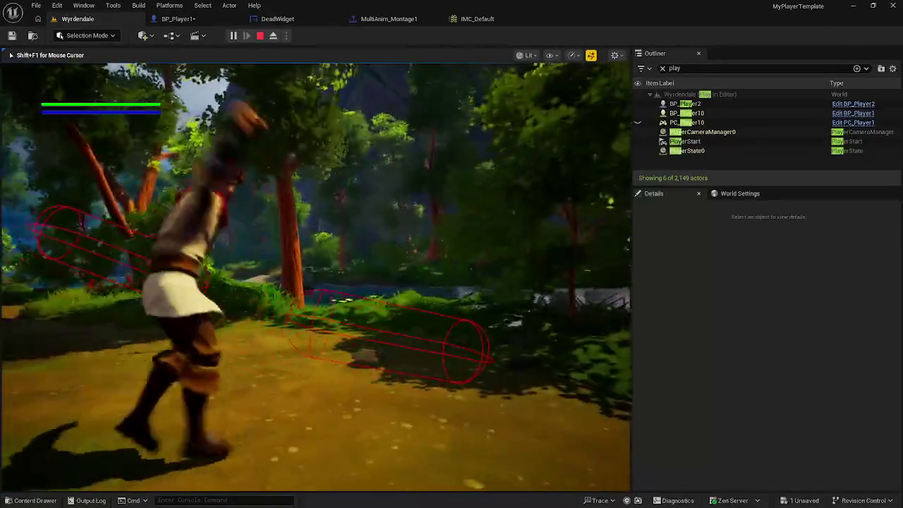
pyautogui.press('f')
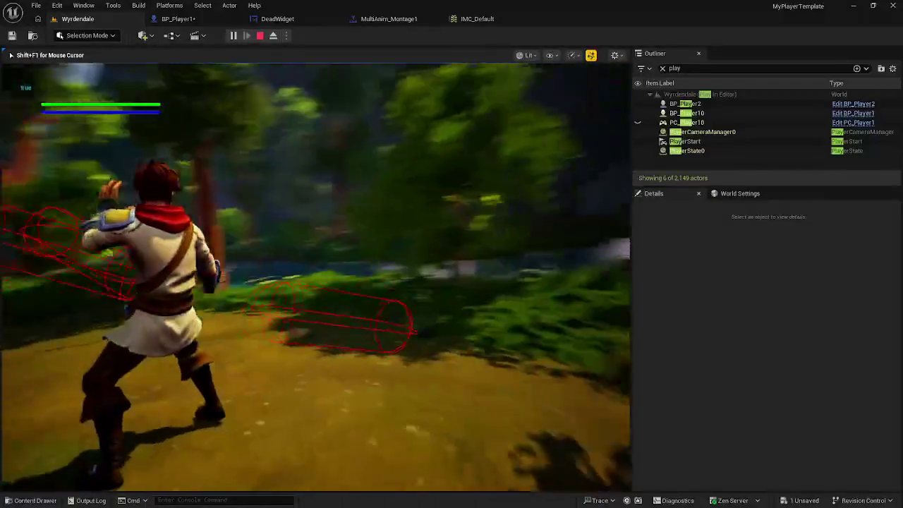
pyautogui.press('w')
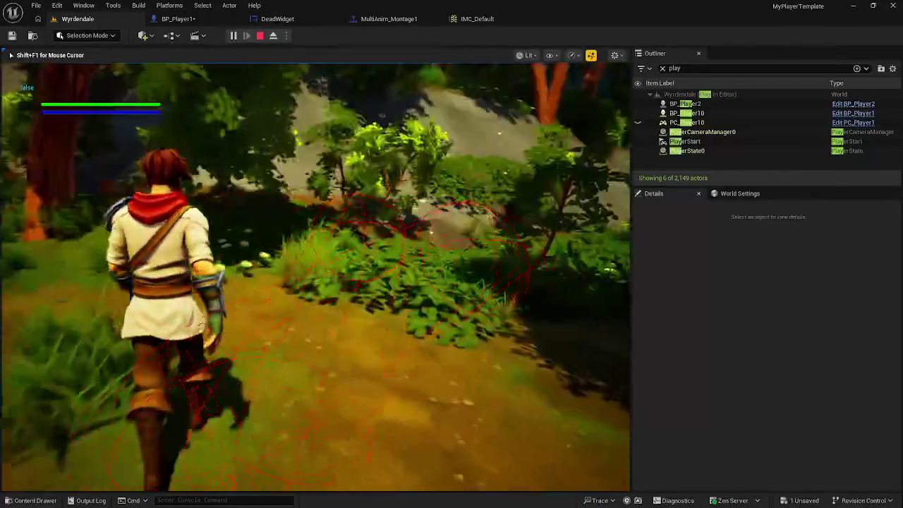
pyautogui.press('Escape')
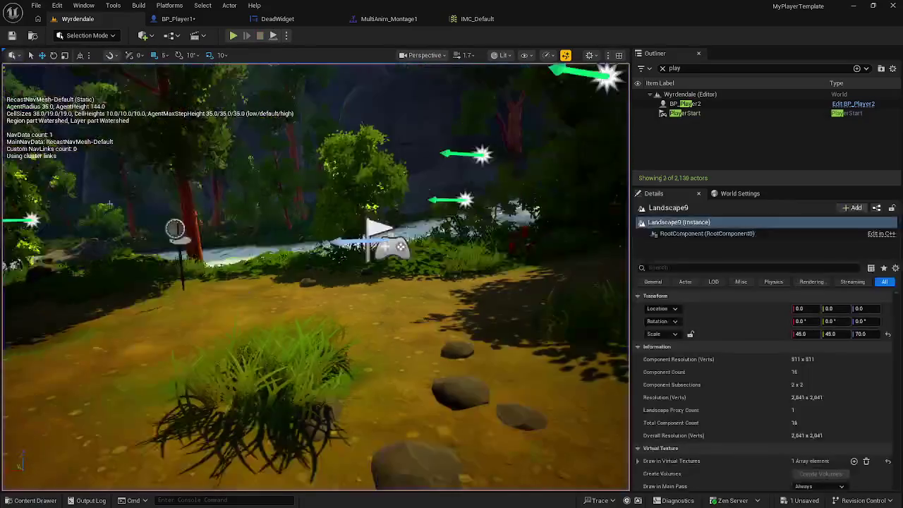
# Connect the Use Controller Rotation Yaw SET node's execution output to the Is Valid input
pyautogui.click(185, 19)
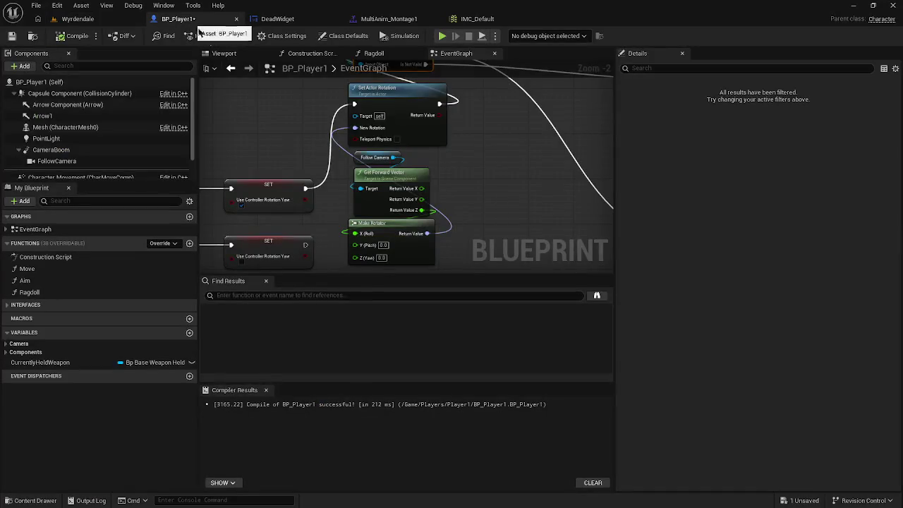
pyautogui.scroll(-3, 449, 206)
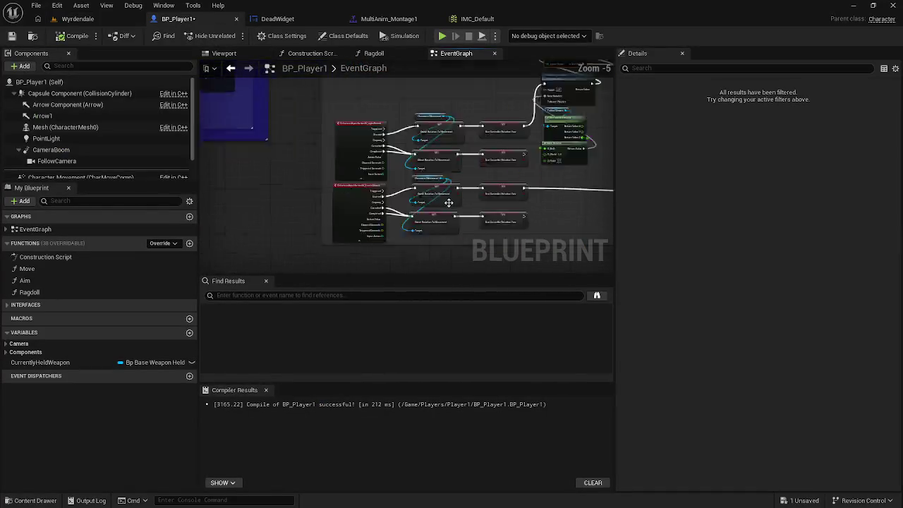
pyautogui.scroll(5, 449, 205)
pyautogui.scroll(-4, 450, 206)
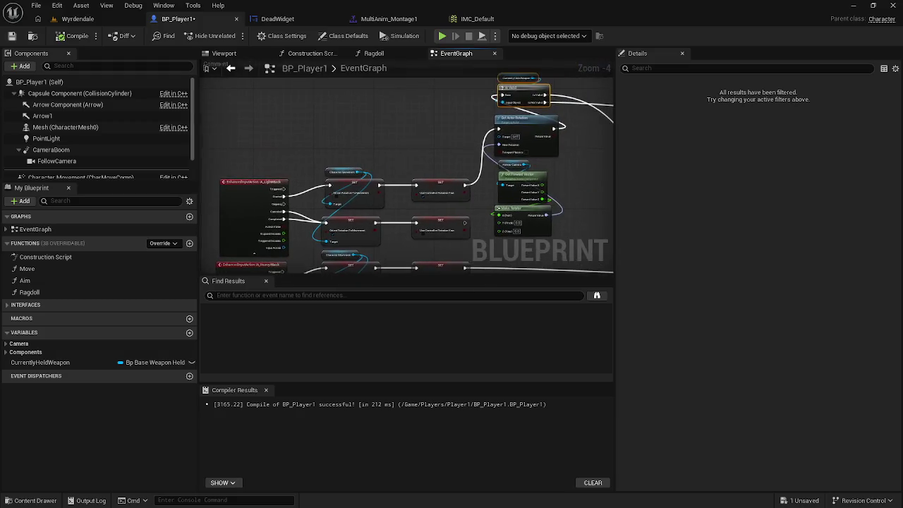
pyautogui.moveTo(364, 272)
pyautogui.mouseDown()
pyautogui.moveTo(344, 199)
pyautogui.moveTo(417, 177)
pyautogui.moveTo(349, 221)
pyautogui.mouseUp()
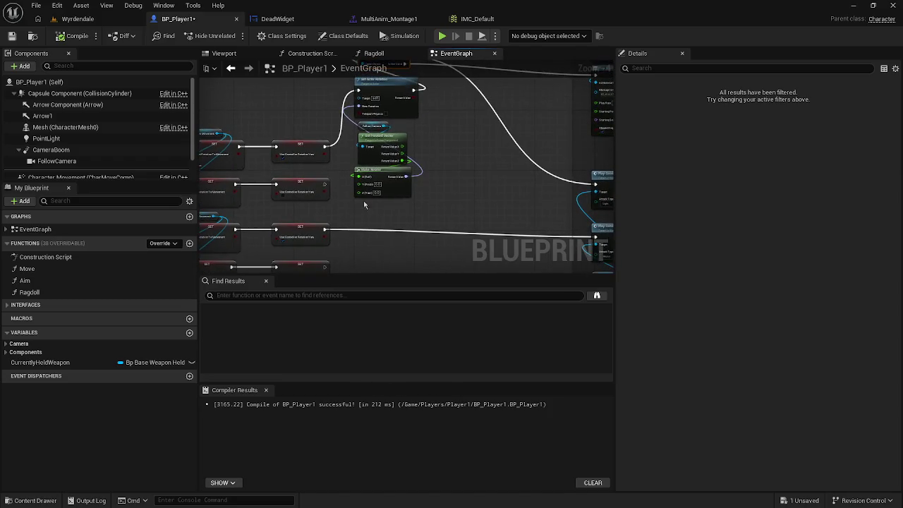
pyautogui.moveTo(401, 183); pyautogui.dragTo(426, 195)
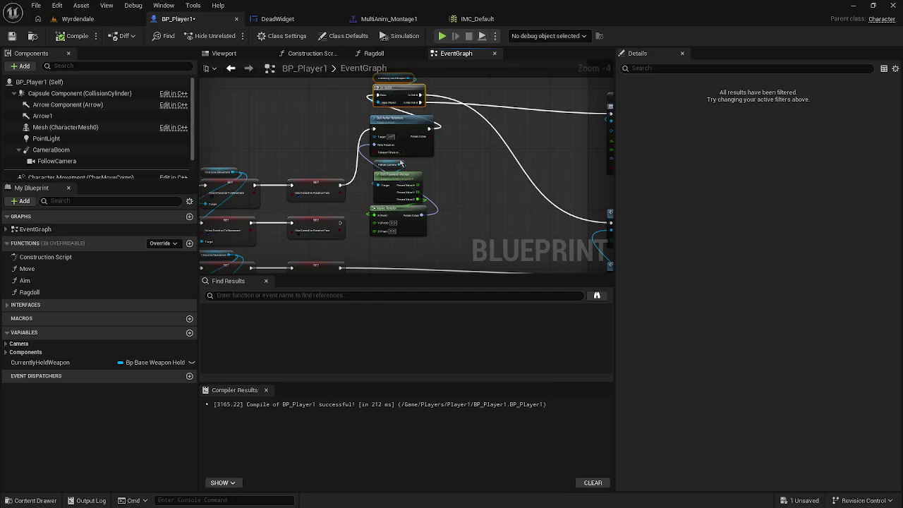
pyautogui.scroll(1, 441, 202)
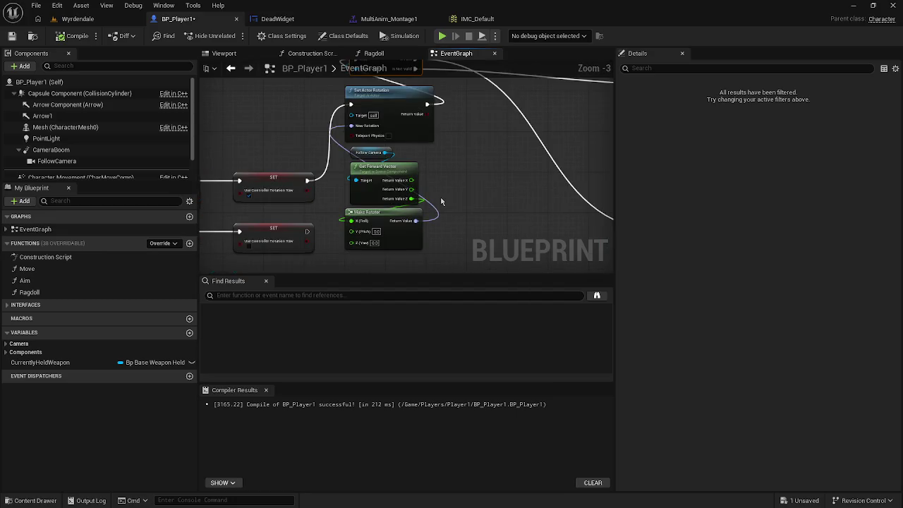
pyautogui.moveTo(435, 171)
pyautogui.mouseDown()
pyautogui.moveTo(449, 233)
pyautogui.moveTo(430, 199)
pyautogui.mouseUp()
pyautogui.moveTo(373, 208); pyautogui.dragTo(407, 148)
pyautogui.moveTo(315, 160)
pyautogui.mouseDown()
pyautogui.moveTo(353, 151)
pyautogui.moveTo(364, 102)
pyautogui.mouseUp()
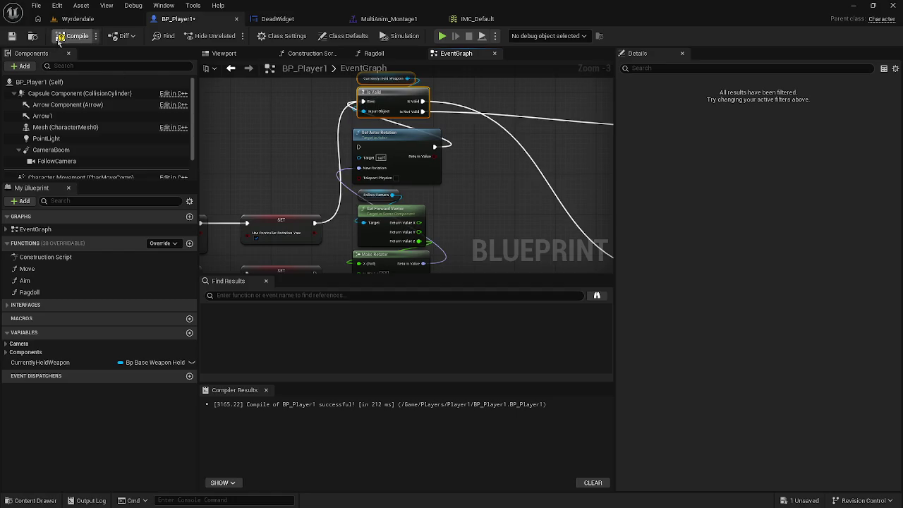
pyautogui.hotkey('alt', 'p')
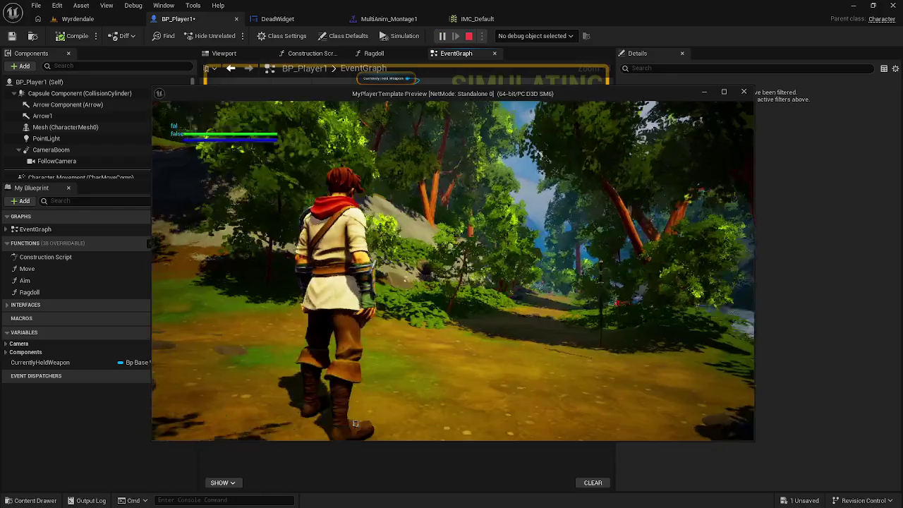
pyautogui.press('w')
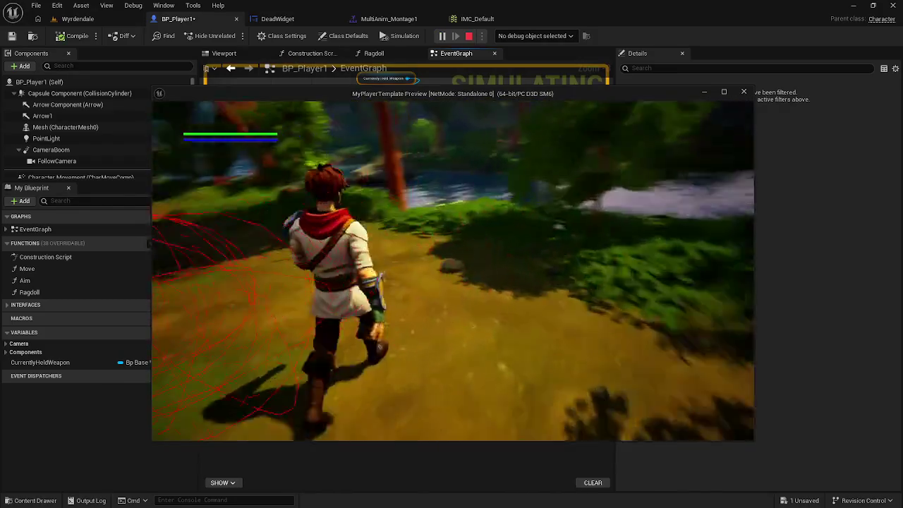
pyautogui.press('w')
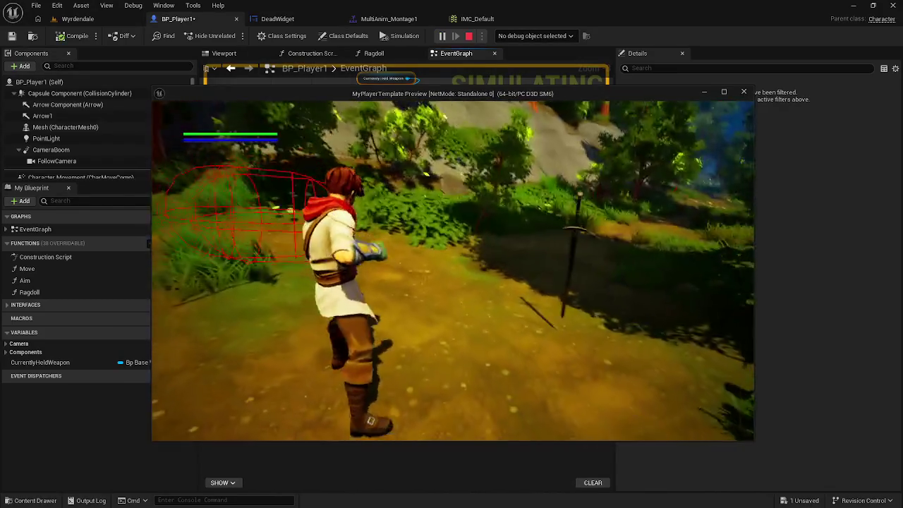
pyautogui.press('w')
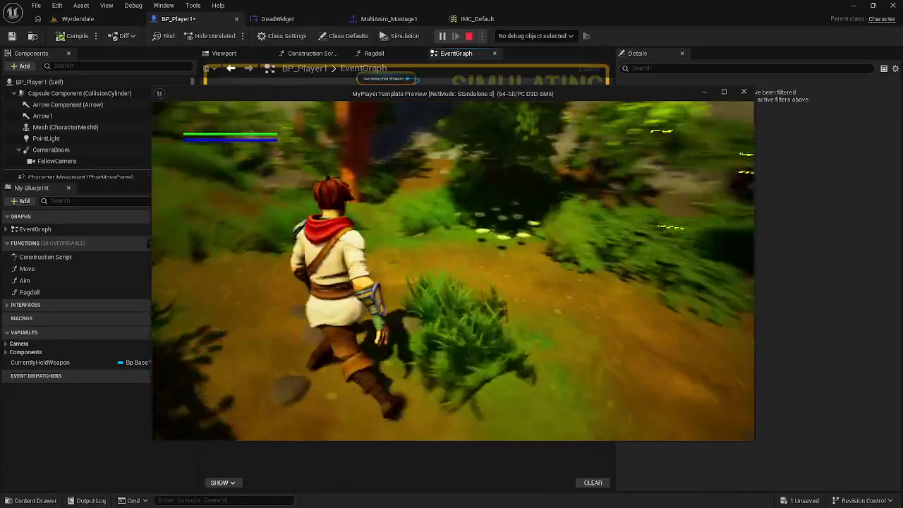
pyautogui.press('w')
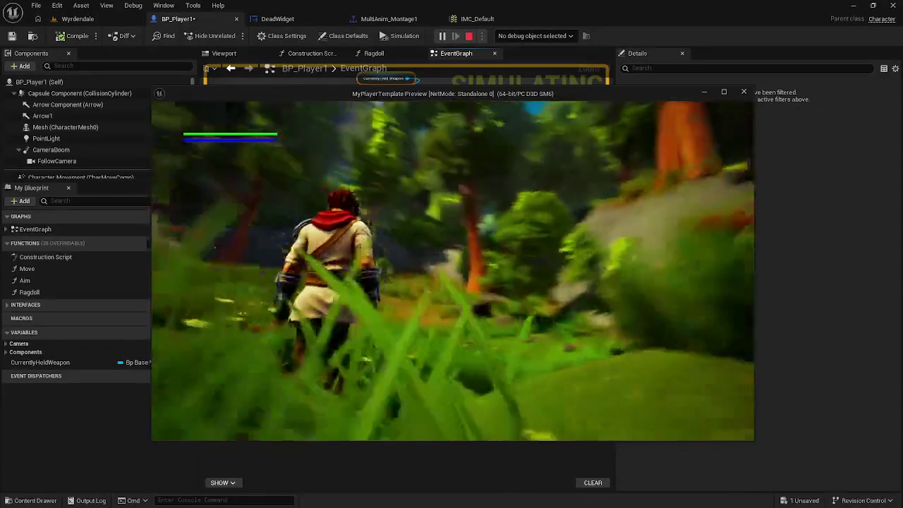
pyautogui.press('w')
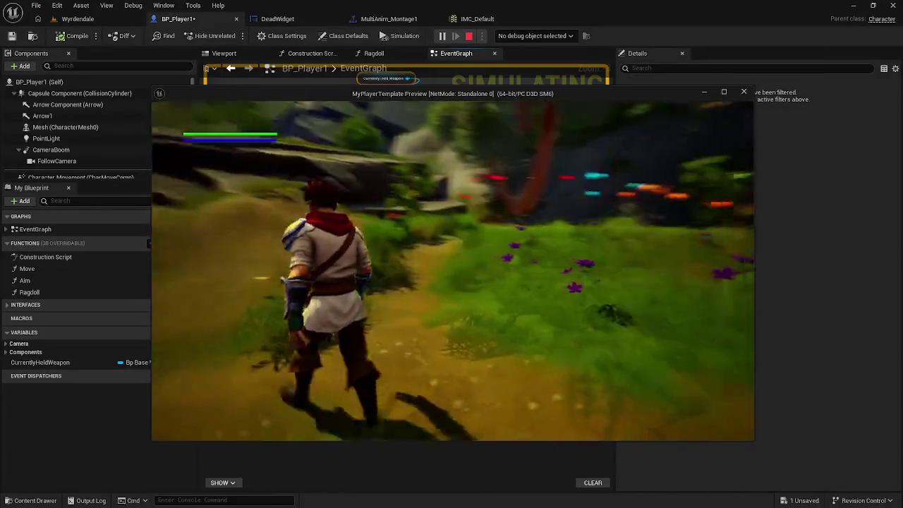
pyautogui.press('w')
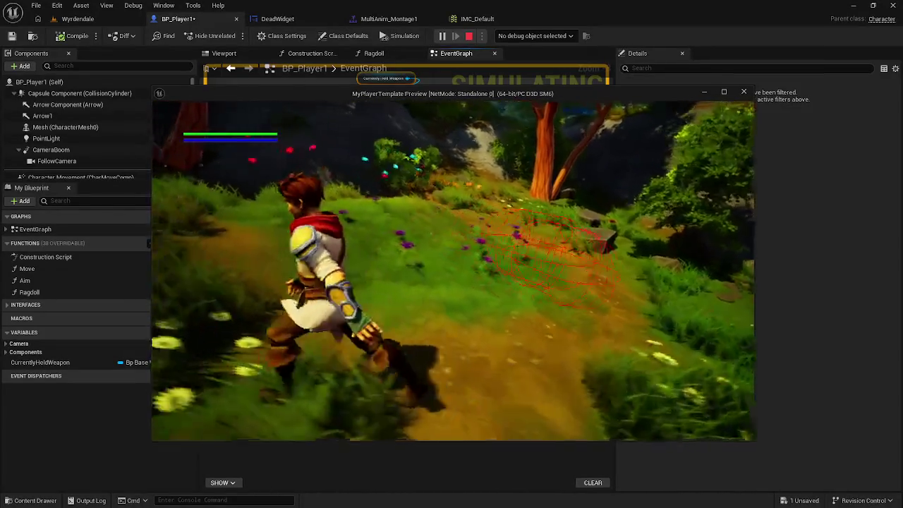
pyautogui.press('w')
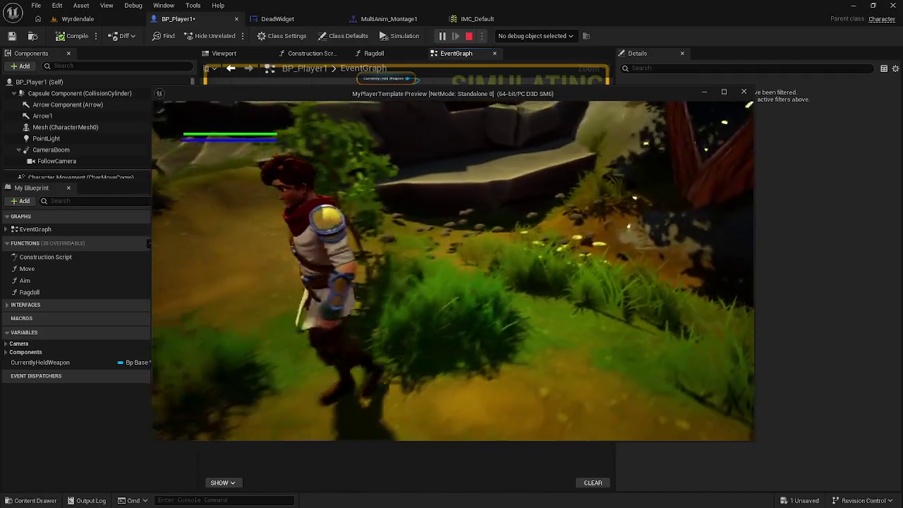
pyautogui.press('w')
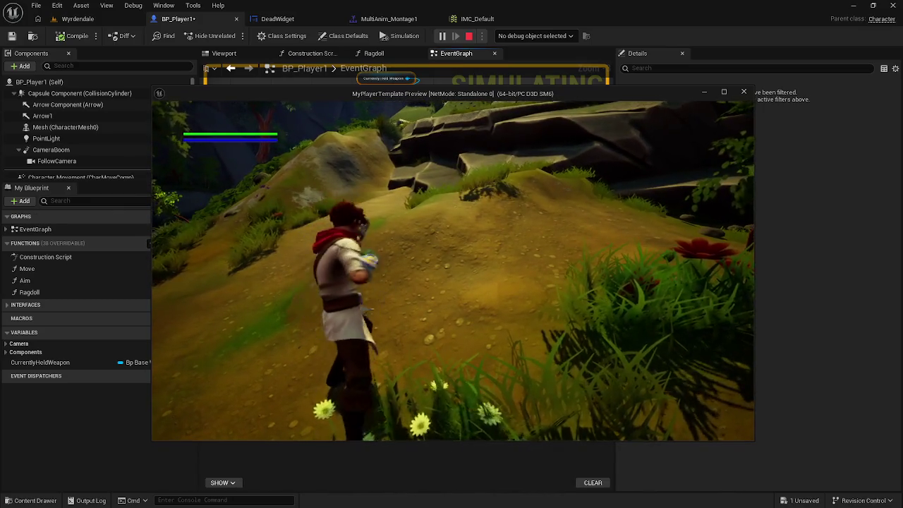
pyautogui.press('w')
pyautogui.press('w')
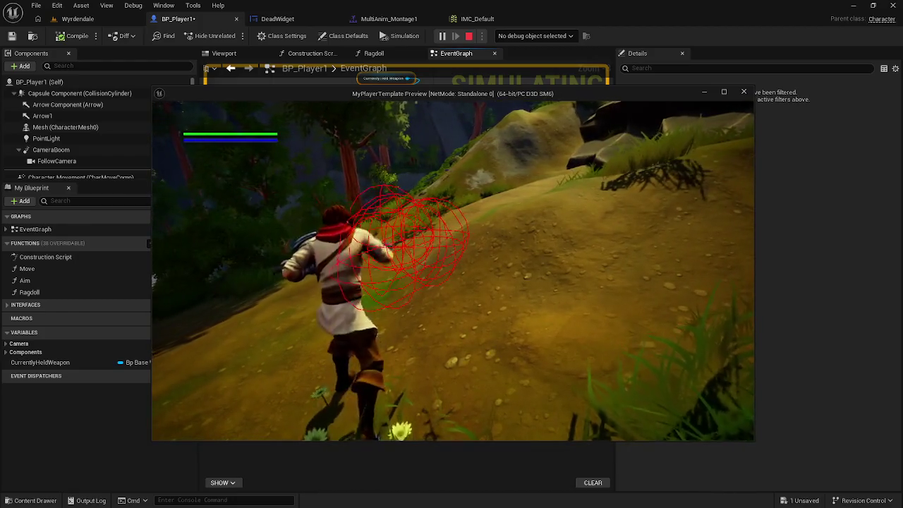
pyautogui.press('w')
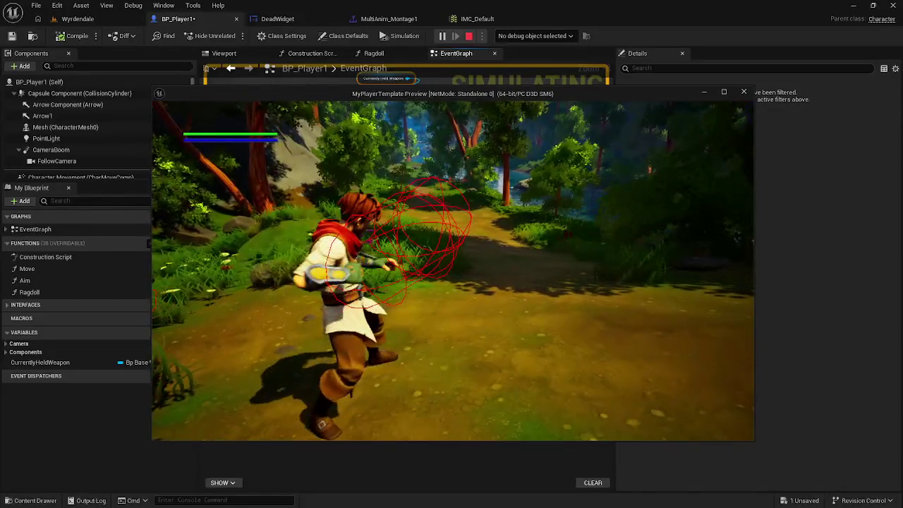
pyautogui.press('Escape')
pyautogui.click(382, 139)
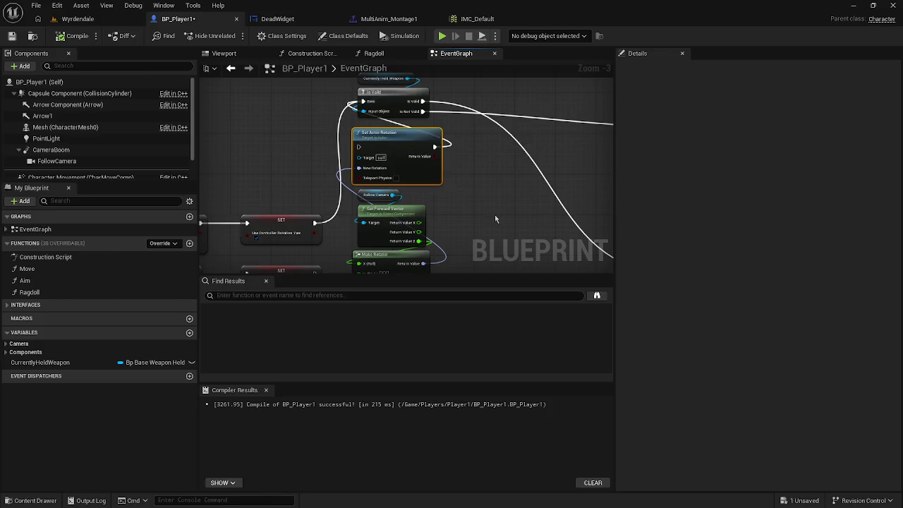
# Delete the four rotation nodes, keep Is Valid, and compile BP_Player1
pyautogui.moveTo(459, 247); pyautogui.dragTo(350, 124)
pyautogui.press('Delete')
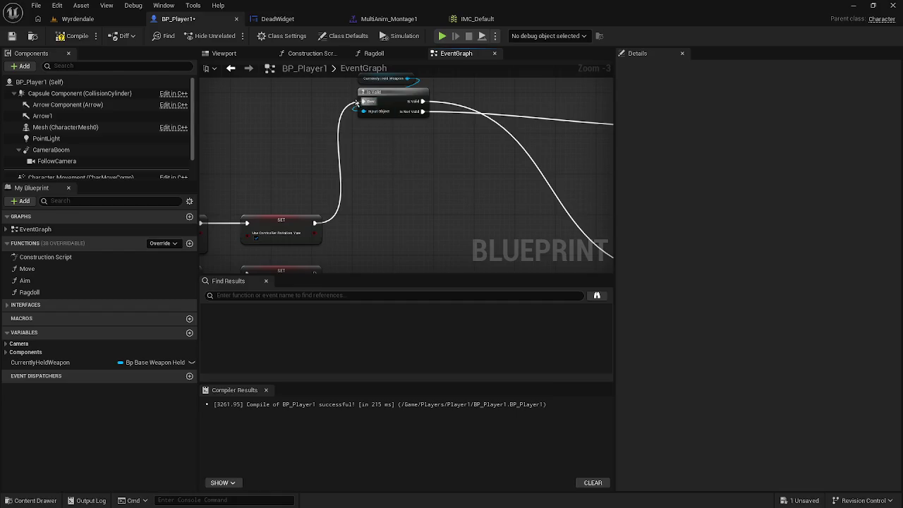
pyautogui.click(395, 102)
pyautogui.press('Delete')
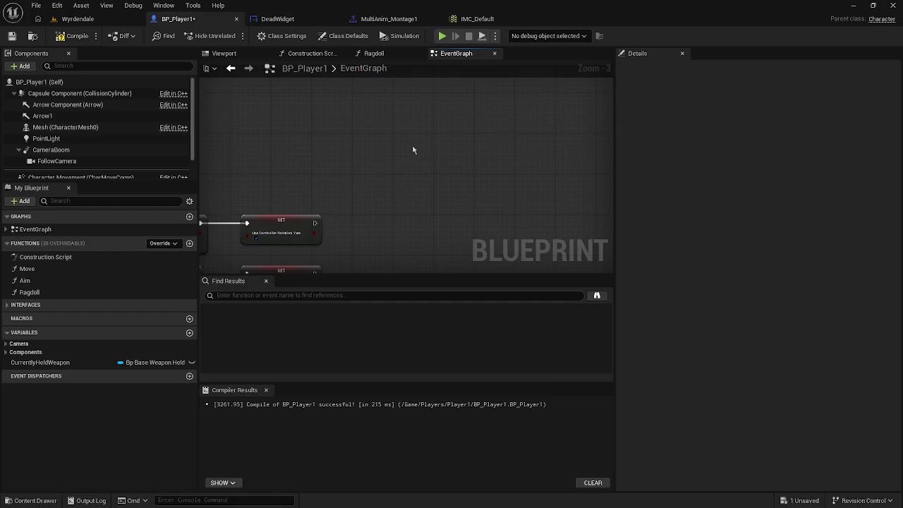
pyautogui.hotkey('ctrl', 'z')
pyautogui.moveTo(406, 99)
pyautogui.mouseDown()
pyautogui.moveTo(433, 174)
pyautogui.moveTo(430, 120)
pyautogui.mouseUp()
pyautogui.scroll(-3, 355, 197)
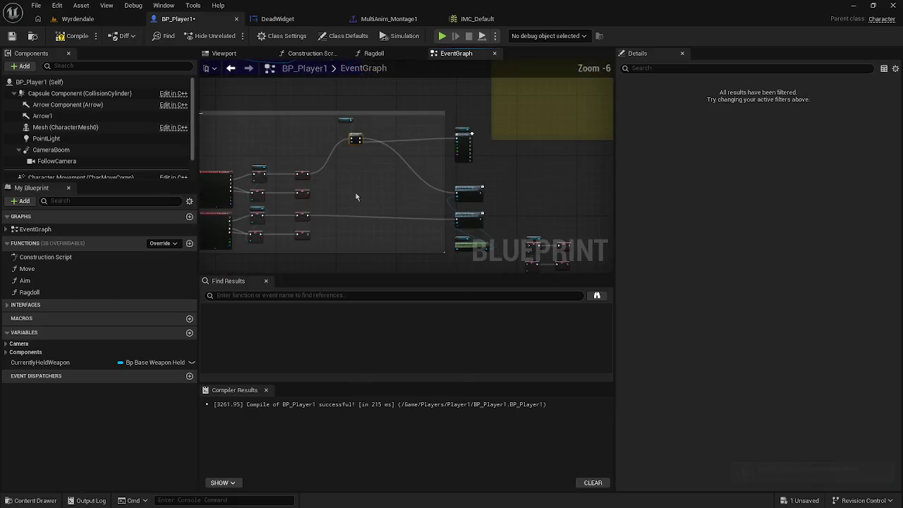
pyautogui.click(73, 35)
# Delete three right-hand nodes, shift the remaining nodes left, and recompile
pyautogui.scroll(1, 398, 213)
pyautogui.moveTo(398, 214); pyautogui.dragTo(241, 127)
pyautogui.moveTo(441, 173); pyautogui.dragTo(539, 254)
pyautogui.press('Delete')
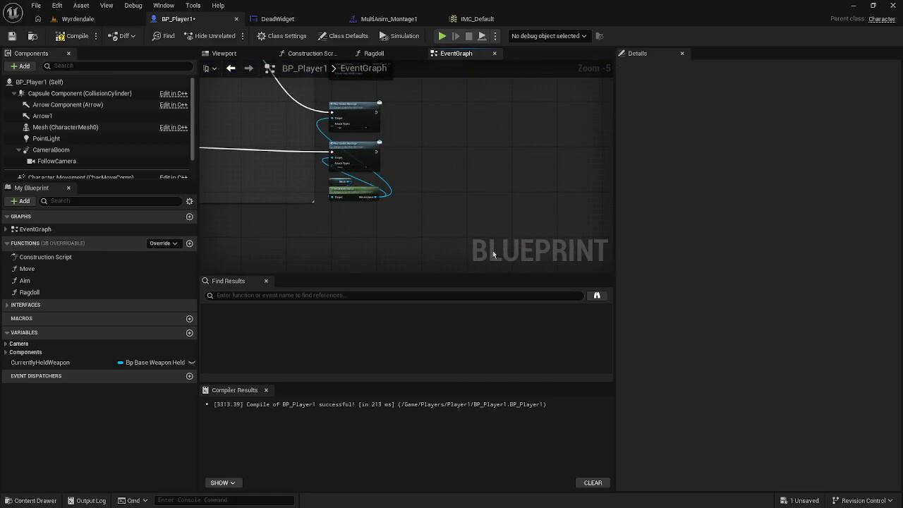
pyautogui.scroll(-1, 353, 219)
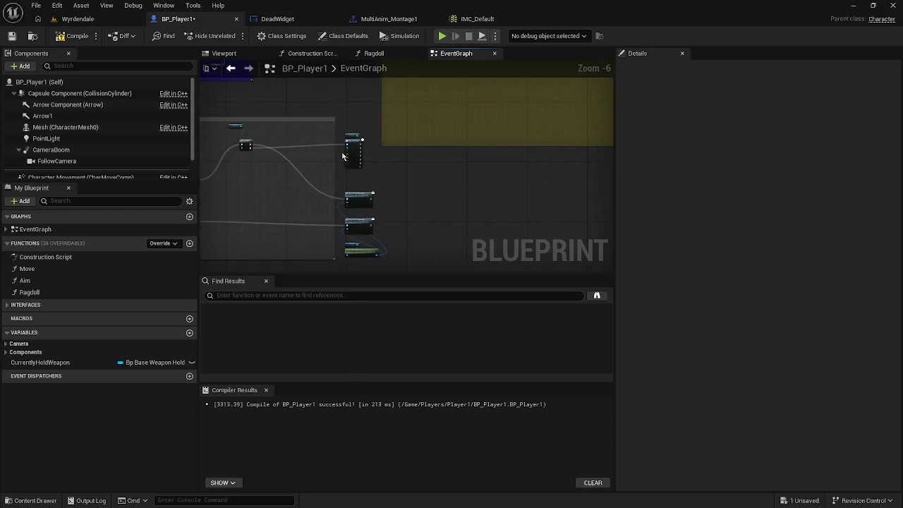
pyautogui.moveTo(348, 167); pyautogui.dragTo(367, 258)
pyautogui.moveTo(364, 226)
pyautogui.mouseDown()
pyautogui.moveTo(315, 218)
pyautogui.moveTo(416, 205)
pyautogui.mouseUp()
pyautogui.click(76, 35)
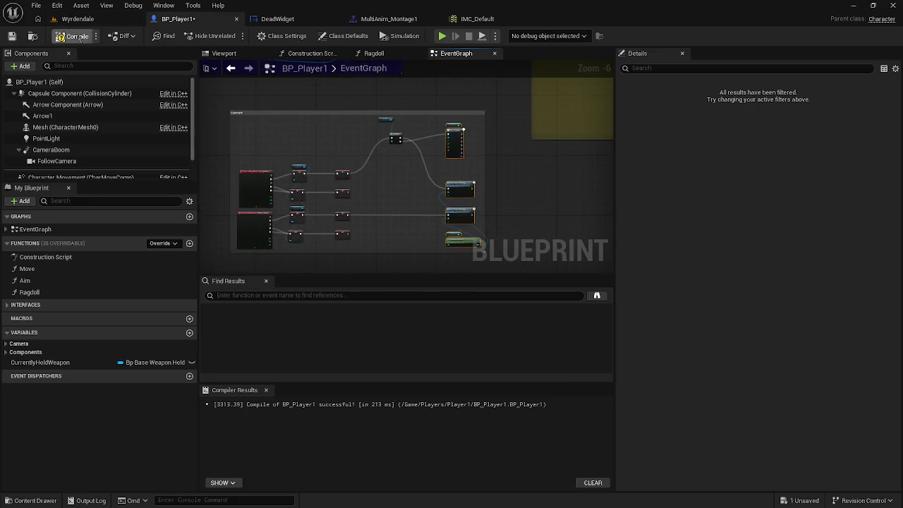
# Save all changes and start a Play From Here test in the Wyrdendale level
pyautogui.click(36, 5)
pyautogui.click(75, 69)
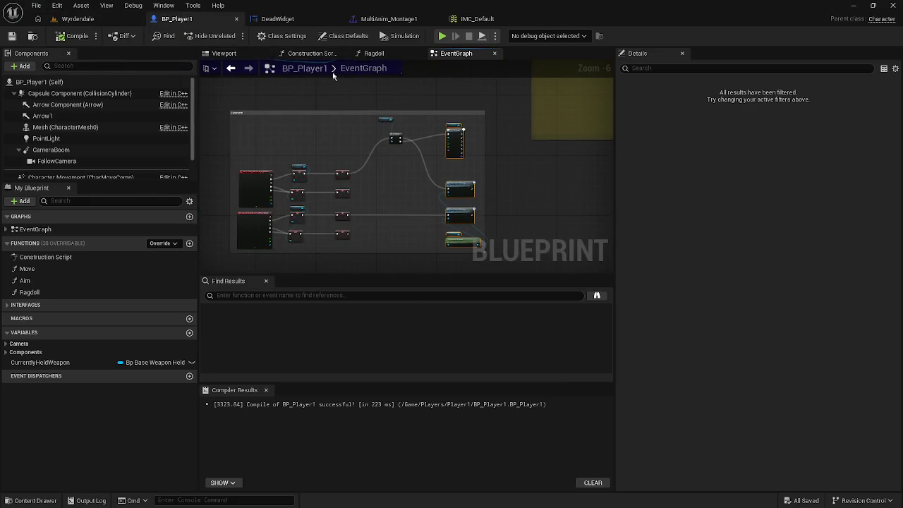
pyautogui.click(278, 22)
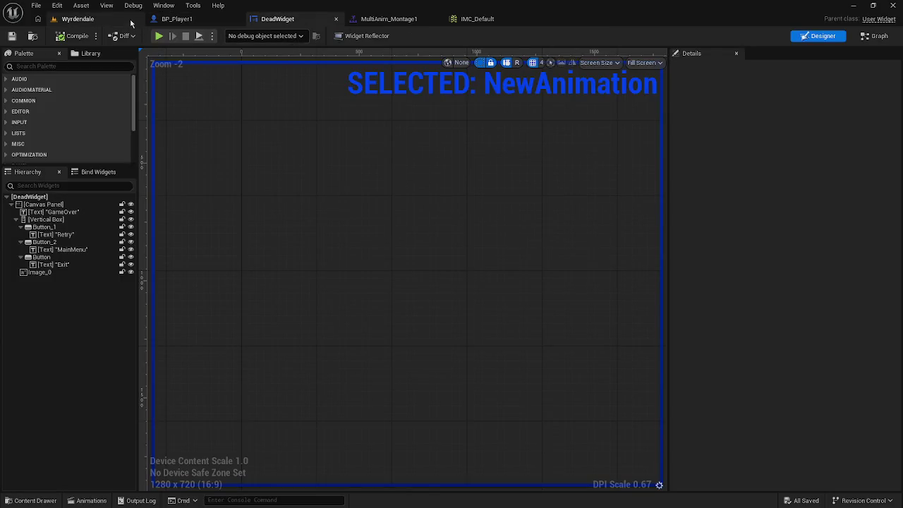
pyautogui.click(118, 21)
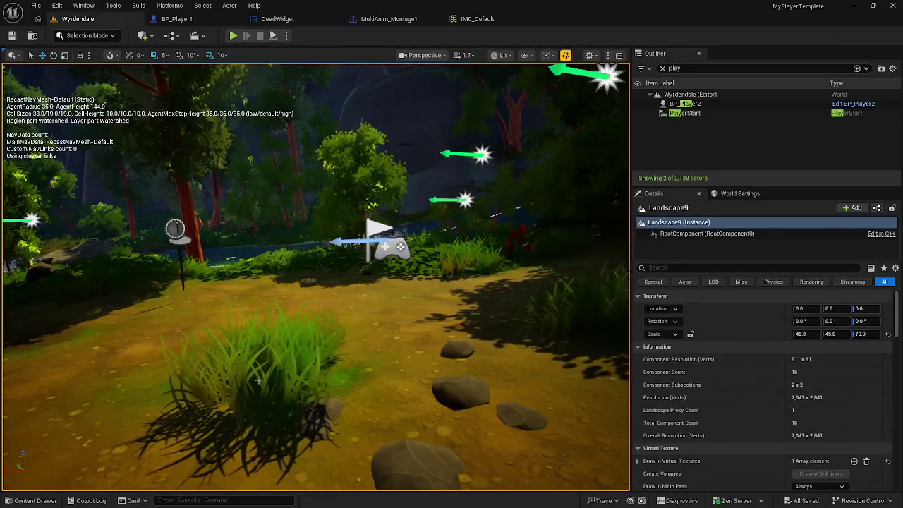
pyautogui.rightClick(262, 66)
pyautogui.click(286, 392)
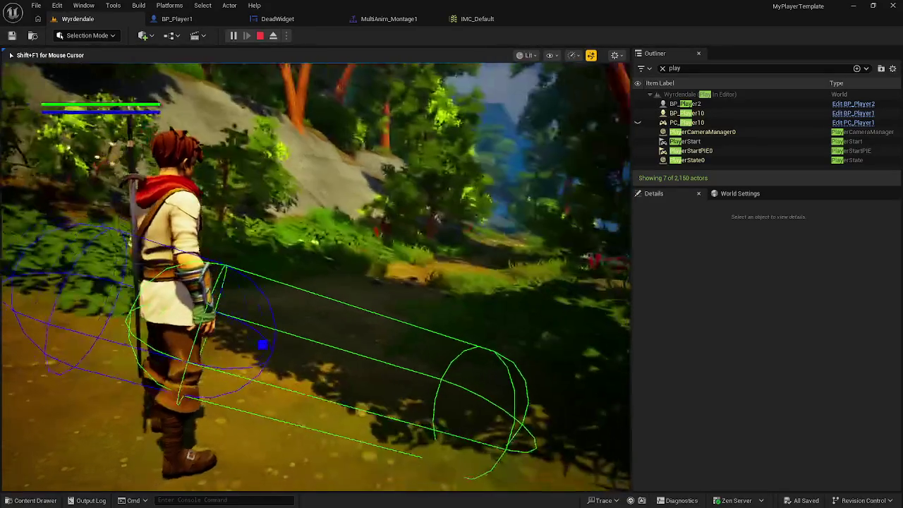
# Stop the play test and return to BP_Player1's event graph
pyautogui.press('Escape')
pyautogui.click(187, 19)
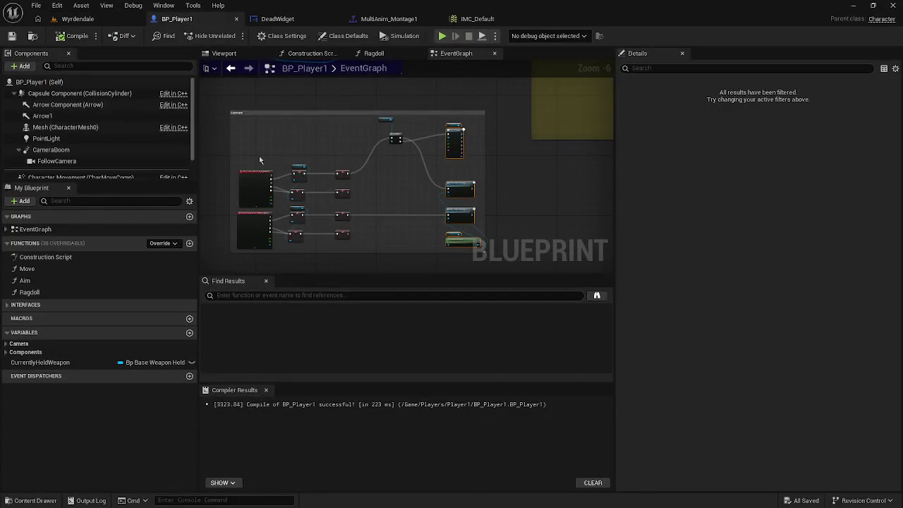
pyautogui.scroll(-6, 254, 152)
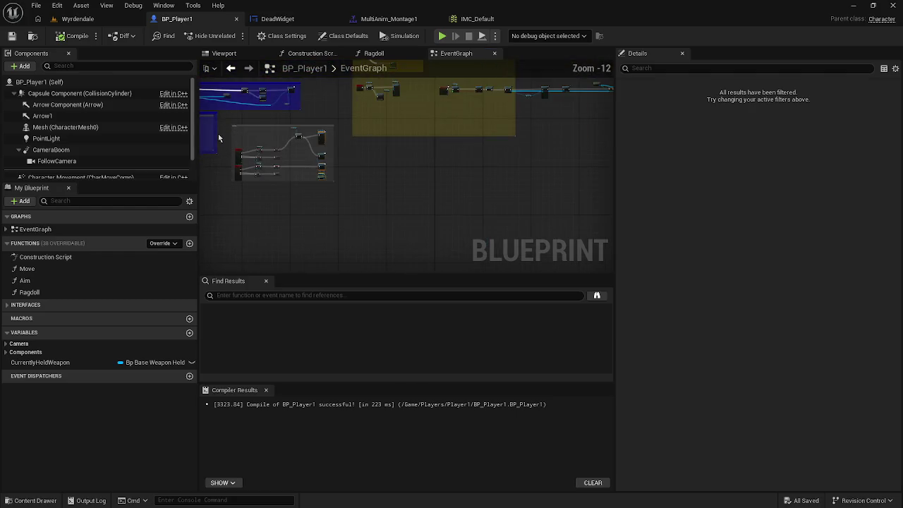
pyautogui.scroll(7, 361, 179)
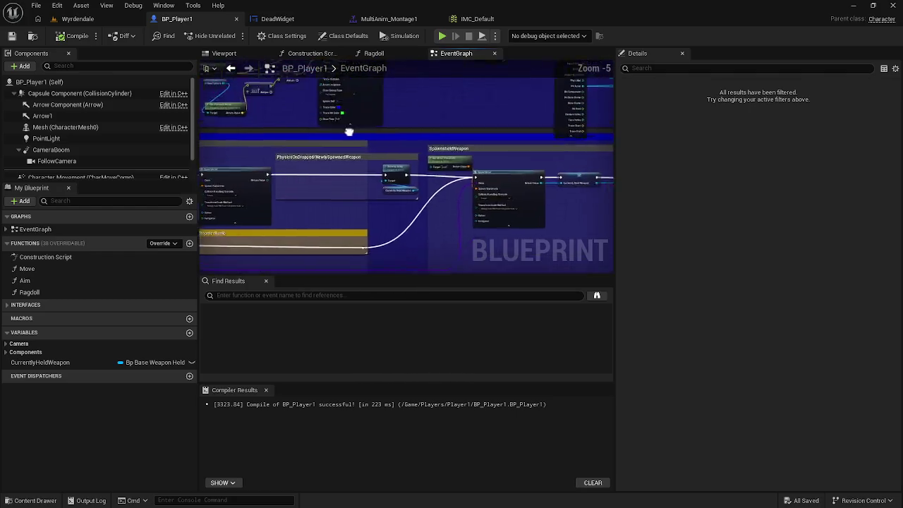
pyautogui.scroll(4, 361, 178)
# Pan past the Branch, SpawnHeldWeapon and Stamina Debug nodes to the walk stamina nodes
pyautogui.moveTo(361, 179); pyautogui.dragTo(585, 229)
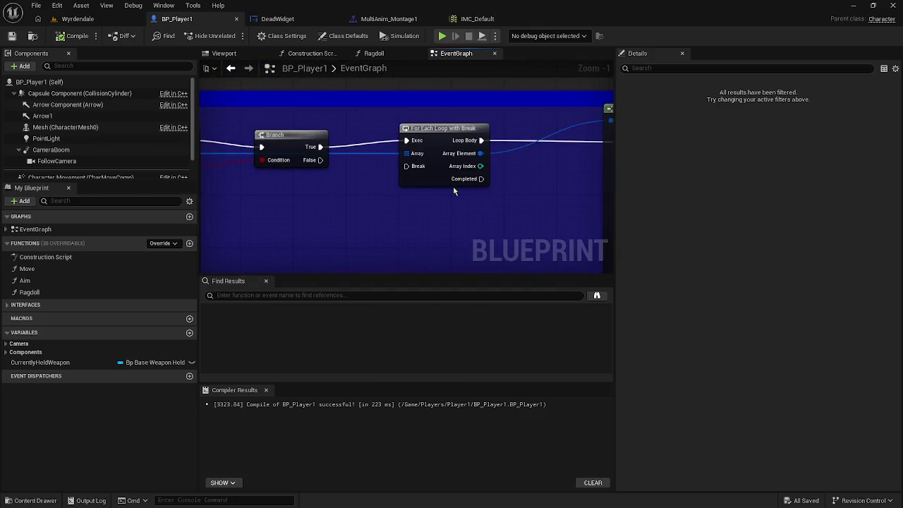
pyautogui.scroll(-3, 453, 191)
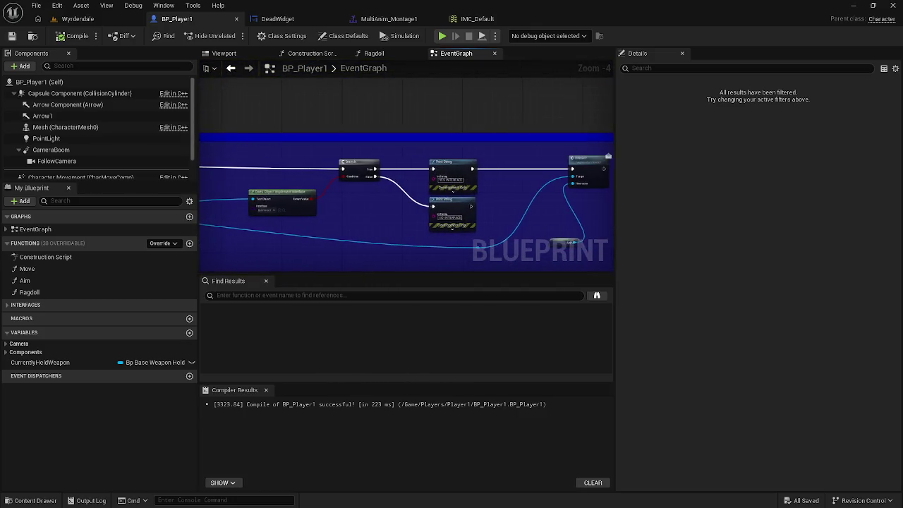
pyautogui.moveTo(418, 204)
pyautogui.mouseDown()
pyautogui.moveTo(395, 195)
pyautogui.moveTo(494, 195)
pyautogui.mouseUp()
pyautogui.scroll(-4, 579, 193)
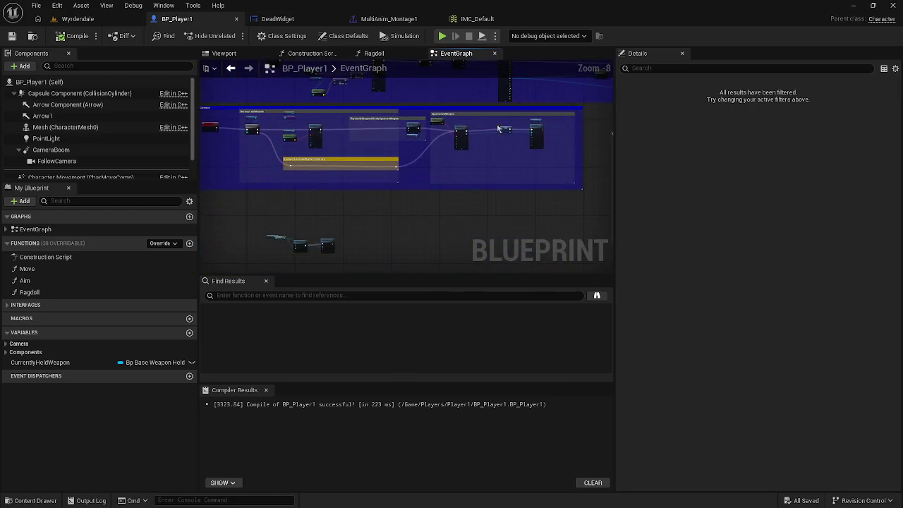
pyautogui.scroll(3, 313, 154)
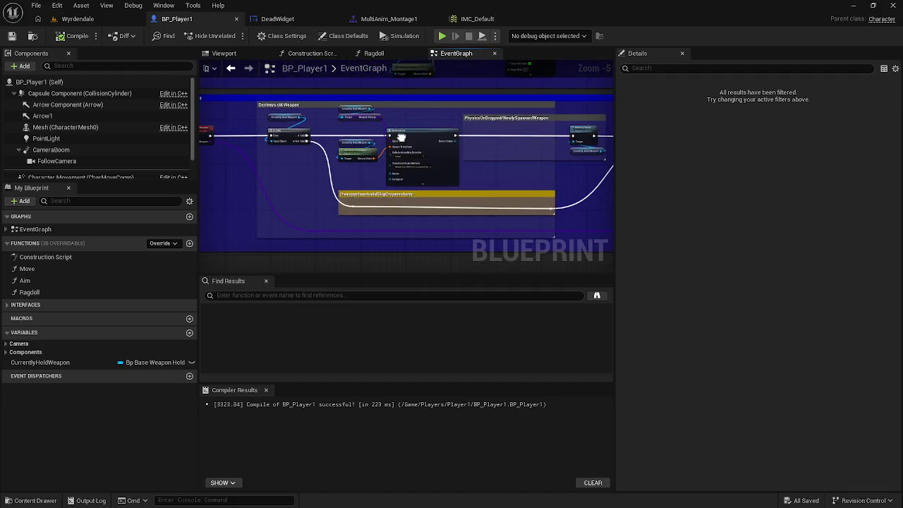
pyautogui.moveTo(404, 134); pyautogui.dragTo(138, 136)
pyautogui.scroll(-4, 424, 154)
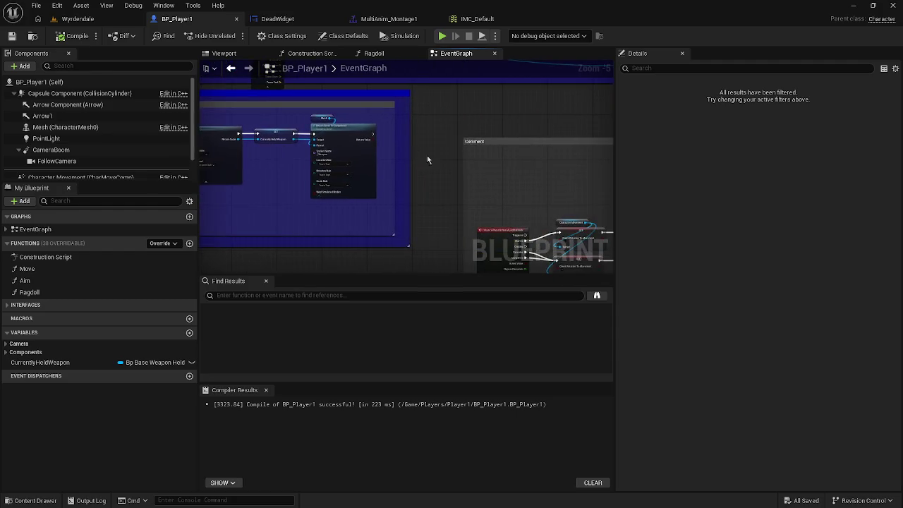
pyautogui.moveTo(532, 159)
pyautogui.mouseDown()
pyautogui.moveTo(353, 190)
pyautogui.moveTo(308, 216)
pyautogui.moveTo(388, 233)
pyautogui.mouseUp()
pyautogui.scroll(7, 311, 226)
pyautogui.moveTo(296, 120)
pyautogui.mouseDown()
pyautogui.moveTo(328, 196)
pyautogui.moveTo(353, 84)
pyautogui.moveTo(346, 112)
pyautogui.moveTo(340, 54)
pyautogui.mouseUp()
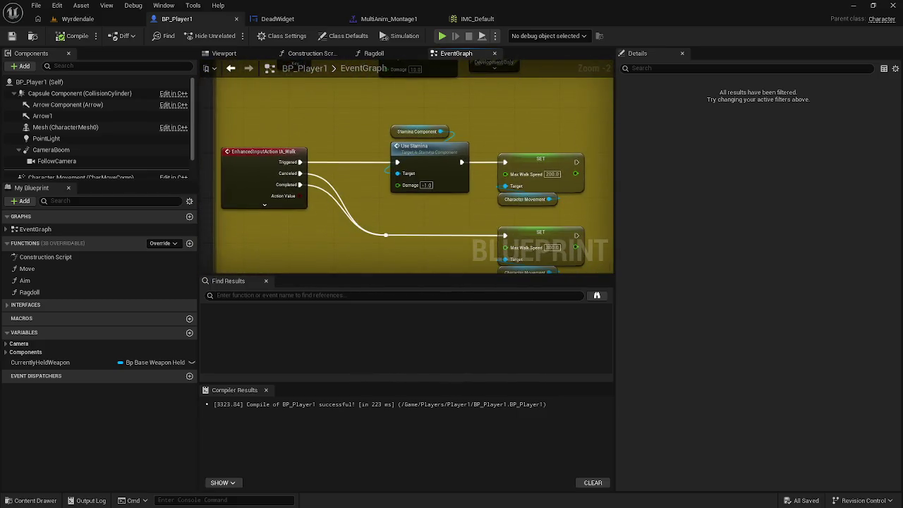
# Frame the 3 key event, Is Valid check and Attach Actor To Component chain in view
pyautogui.scroll(-4, 376, 158)
pyautogui.scroll(6, 367, 222)
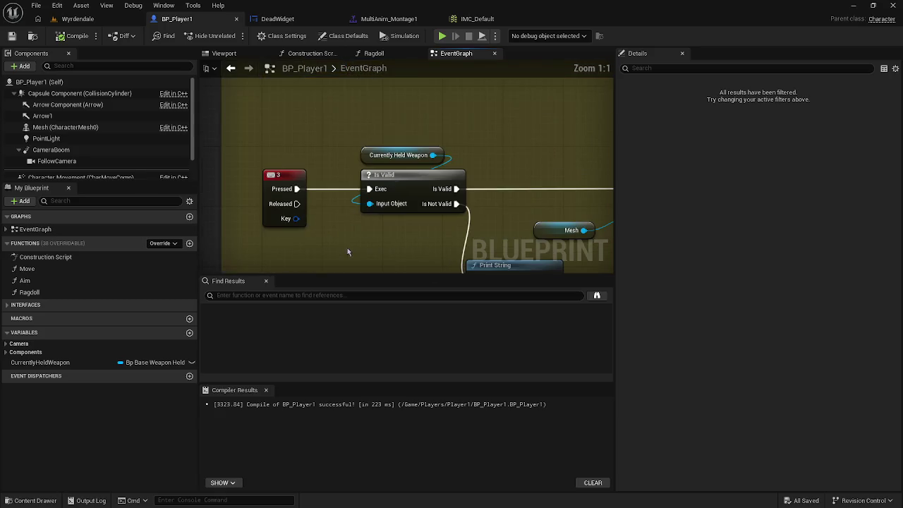
pyautogui.scroll(-1, 321, 203)
pyautogui.moveTo(321, 203); pyautogui.dragTo(245, 160)
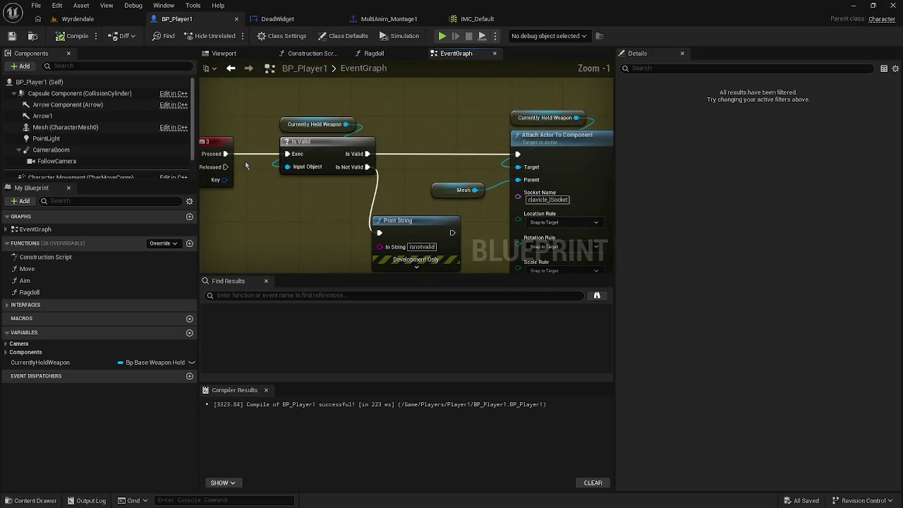
pyautogui.moveTo(329, 209)
pyautogui.mouseDown()
pyautogui.moveTo(231, 203)
pyautogui.moveTo(223, 176)
pyautogui.mouseUp()
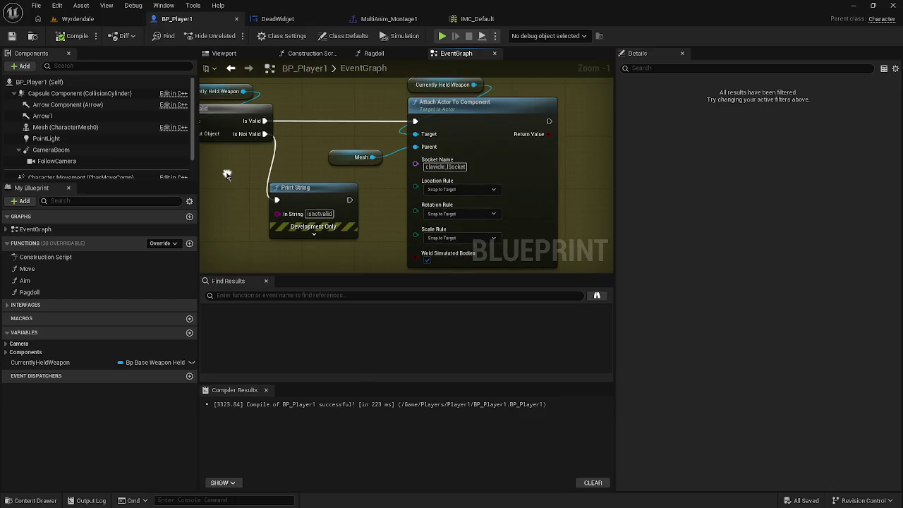
pyautogui.scroll(-1, 226, 185)
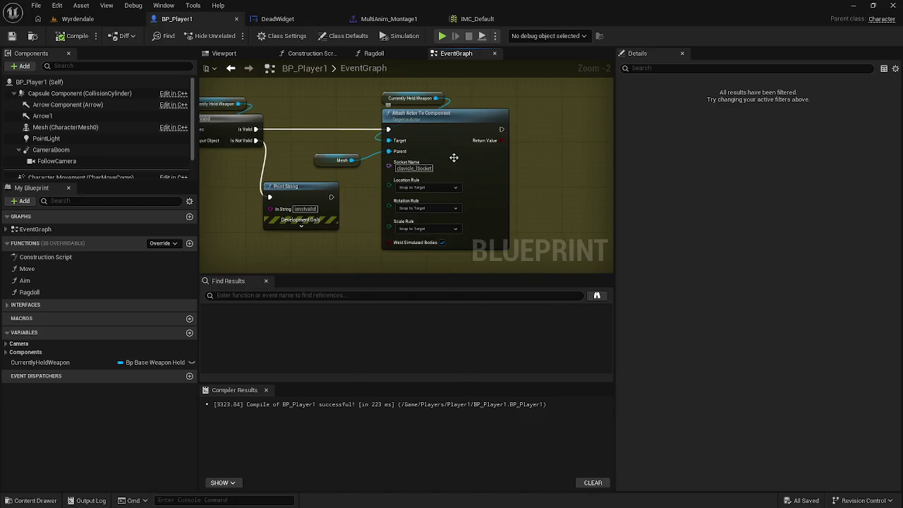
pyautogui.moveTo(359, 139); pyautogui.dragTo(544, 141)
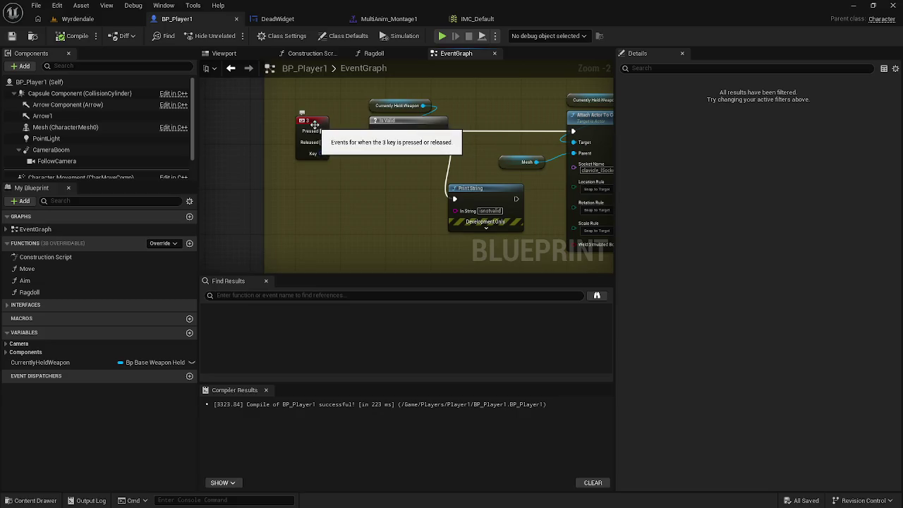
pyautogui.scroll(-1, 329, 166)
pyautogui.moveTo(372, 163); pyautogui.dragTo(274, 171)
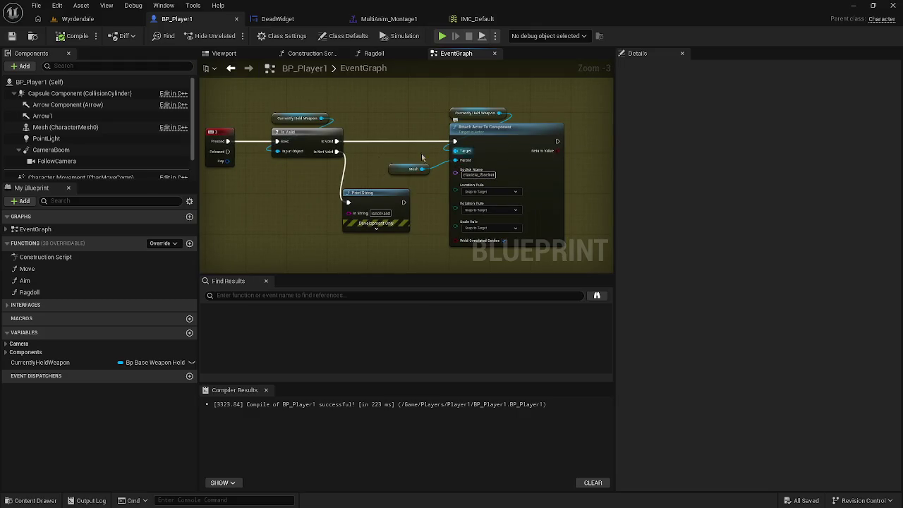
# Create a Boolean HasWeapon variable and place a SET HasWeapon node beside Attach Actor To Component
pyautogui.click(189, 334)
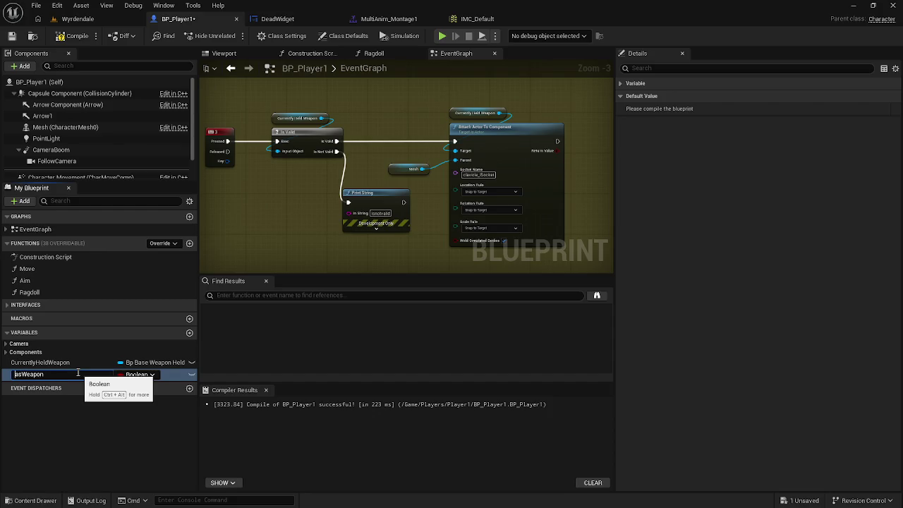
pyautogui.write('H')
pyautogui.press('Return')
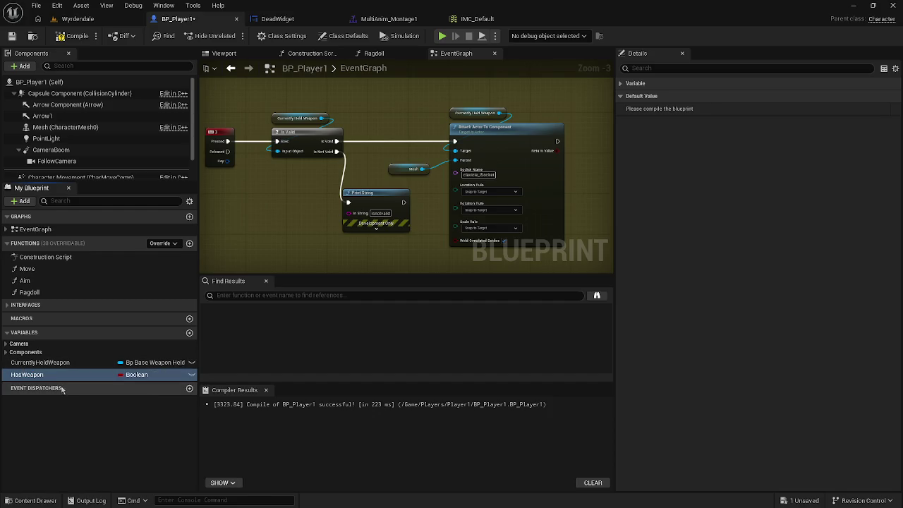
pyautogui.moveTo(57, 375)
pyautogui.mouseDown()
pyautogui.moveTo(477, 273)
pyautogui.moveTo(571, 145)
pyautogui.moveTo(576, 151)
pyautogui.mouseUp()
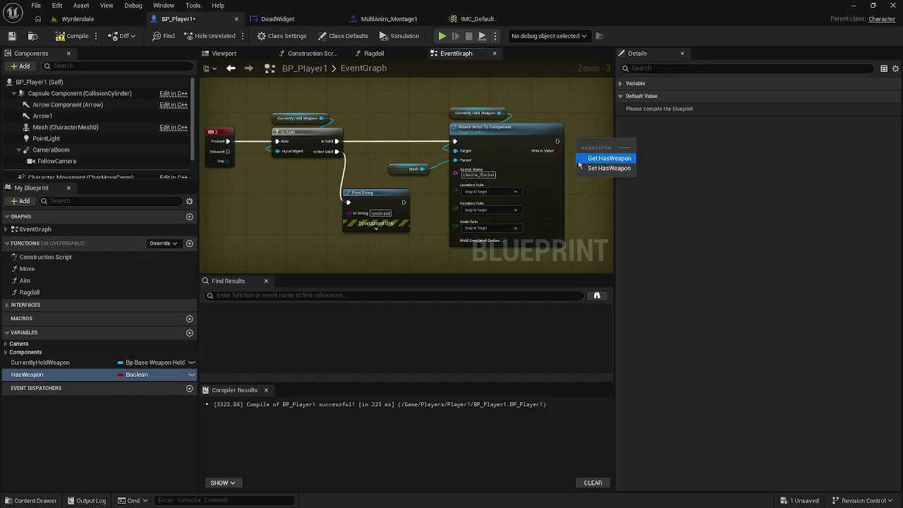
pyautogui.click(600, 168)
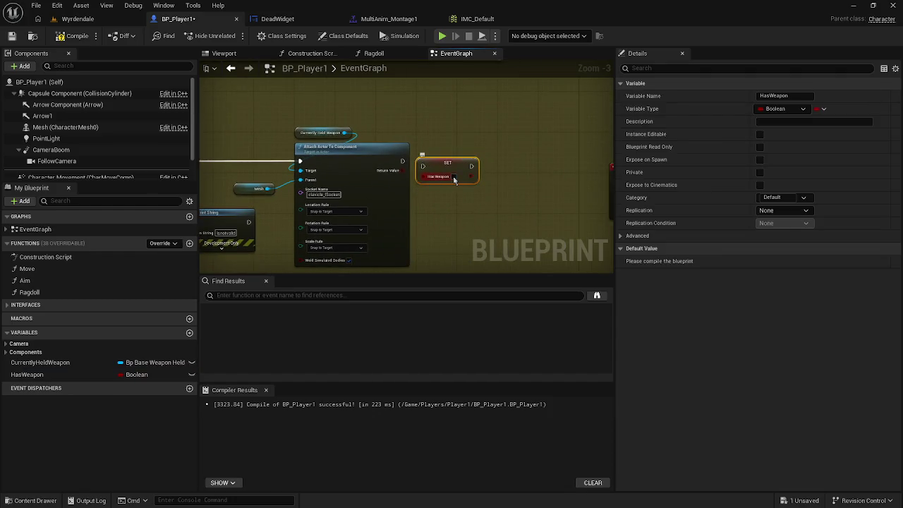
pyautogui.moveTo(450, 166); pyautogui.dragTo(482, 160)
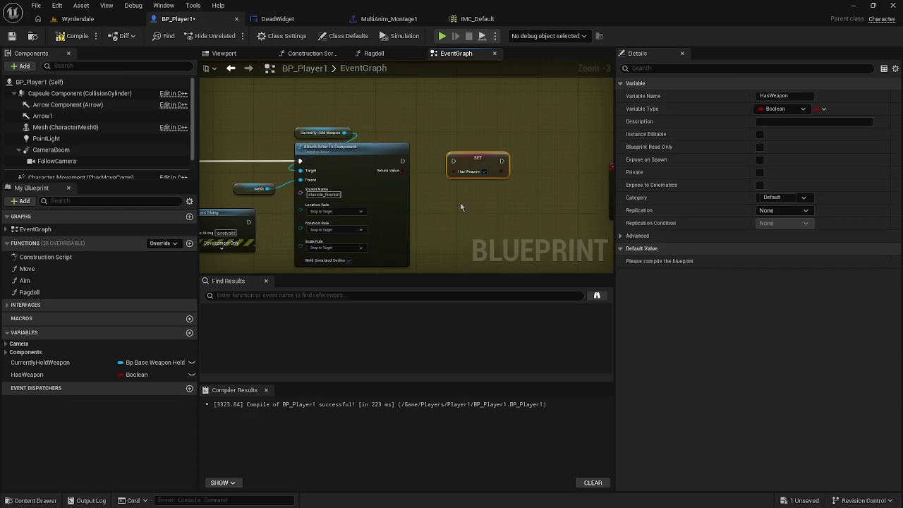
pyautogui.scroll(-2, 464, 207)
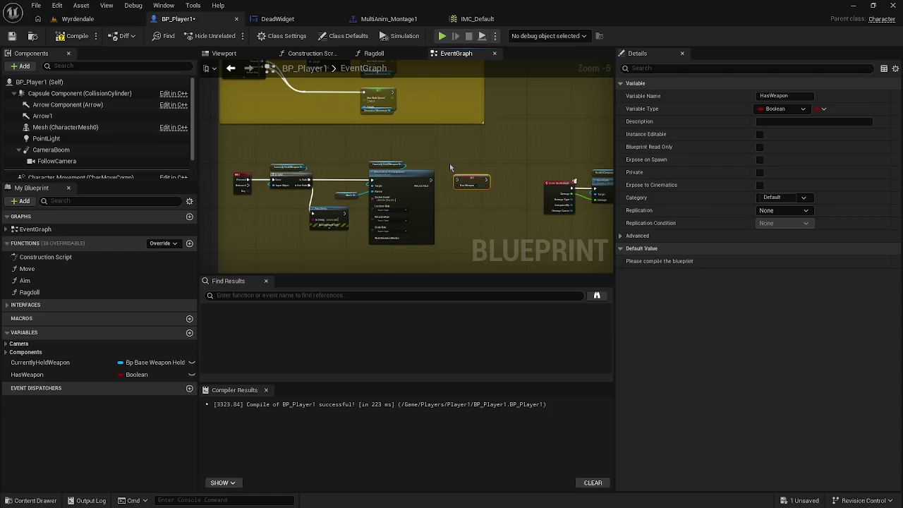
# Wire the HasWeapon setter to run after the weapon is attached
pyautogui.scroll(4, 449, 163)
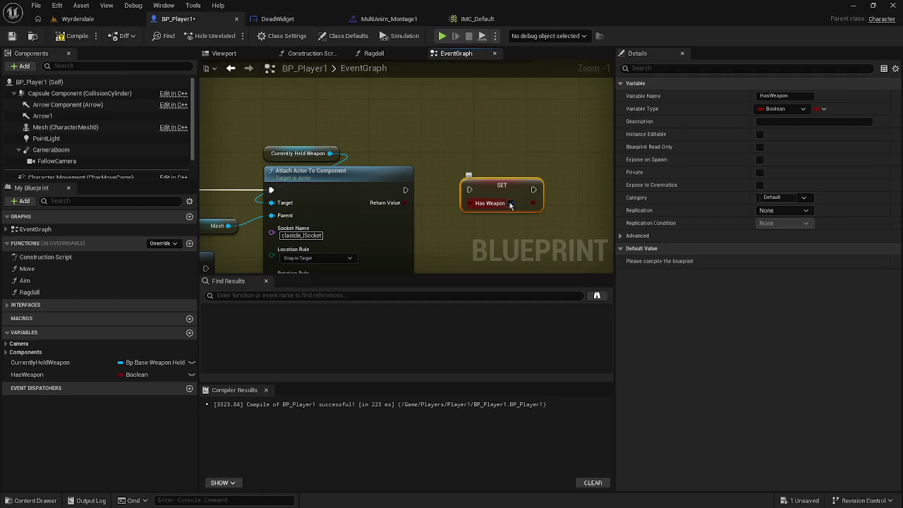
pyautogui.moveTo(469, 189)
pyautogui.mouseDown()
pyautogui.moveTo(405, 191)
pyautogui.moveTo(463, 250)
pyautogui.mouseUp()
pyautogui.scroll(-2, 450, 197)
pyautogui.scroll(-1, 462, 251)
pyautogui.moveTo(347, 199)
pyautogui.mouseDown()
pyautogui.moveTo(435, 218)
pyautogui.moveTo(551, 184)
pyautogui.moveTo(536, 141)
pyautogui.moveTo(420, 111)
pyautogui.moveTo(321, 304)
pyautogui.moveTo(336, 275)
pyautogui.mouseUp()
pyautogui.scroll(-3, 436, 218)
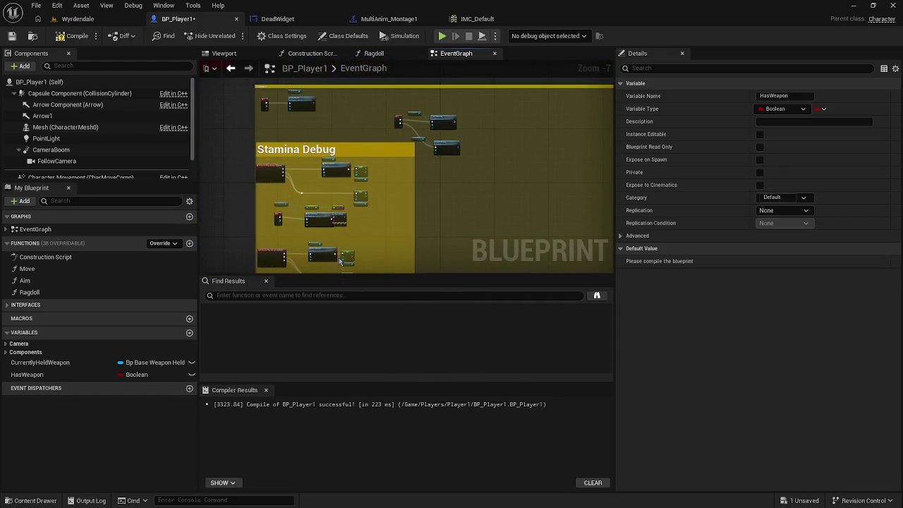
# Place a SET HasWeapon node in the weapon-spawn logic, running before the Is Valid check
pyautogui.scroll(2, 312, 143)
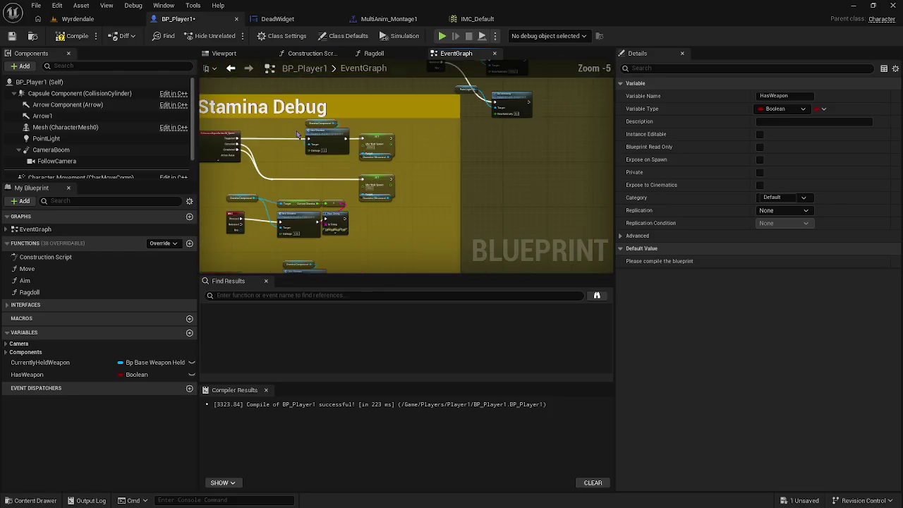
pyautogui.moveTo(295, 190); pyautogui.dragTo(355, 132)
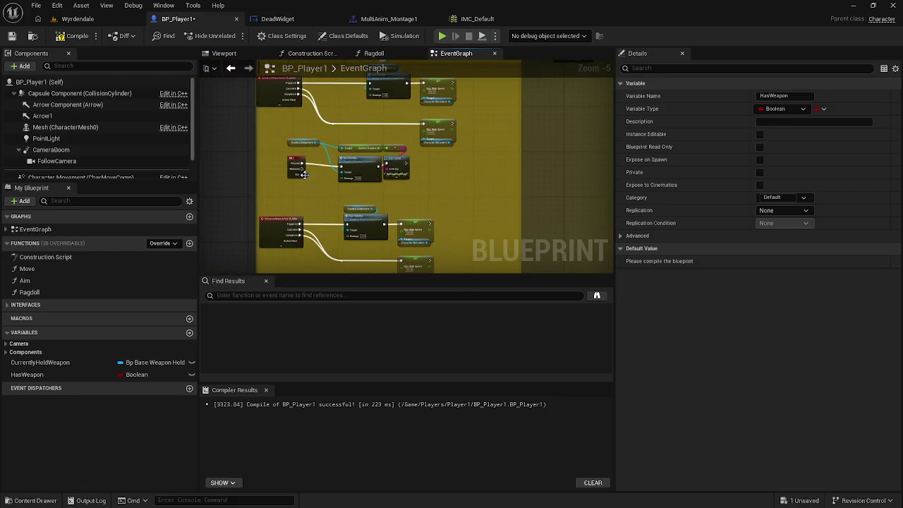
pyautogui.scroll(1, 304, 175)
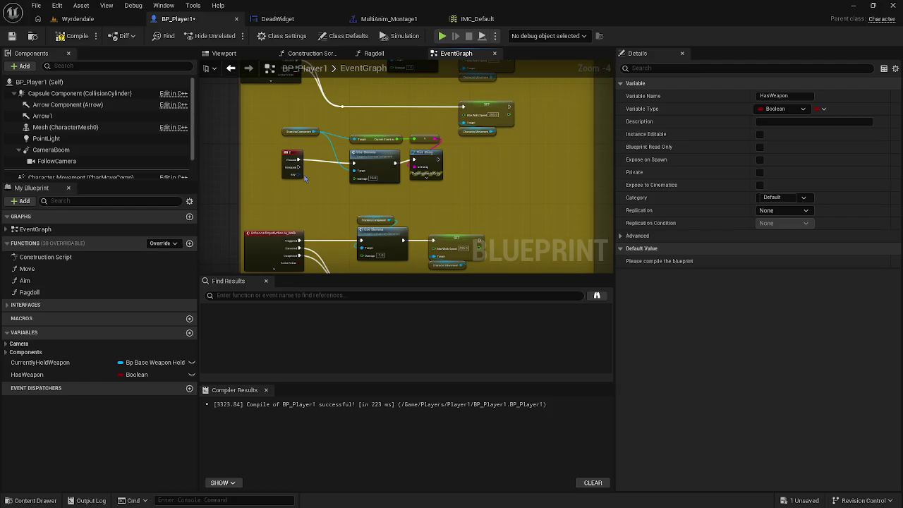
pyautogui.scroll(-4, 304, 178)
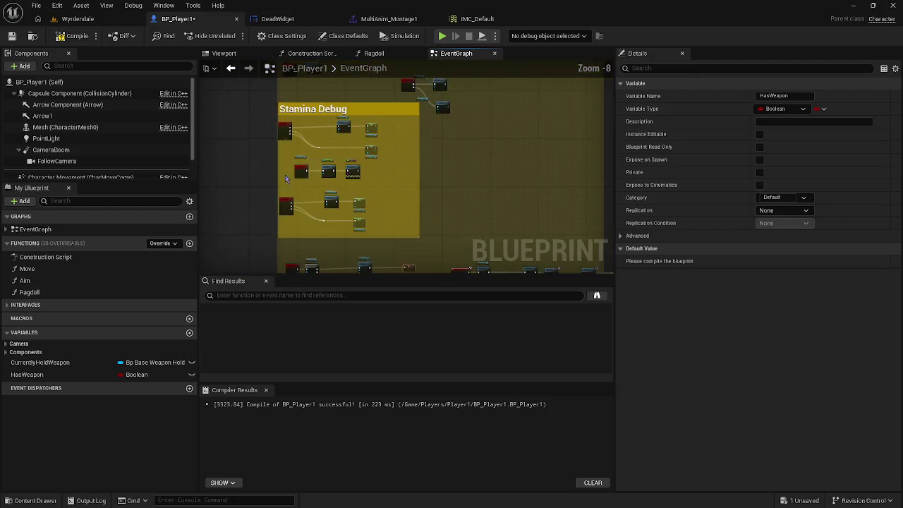
pyautogui.moveTo(290, 180); pyautogui.dragTo(486, 163)
pyautogui.scroll(4, 358, 176)
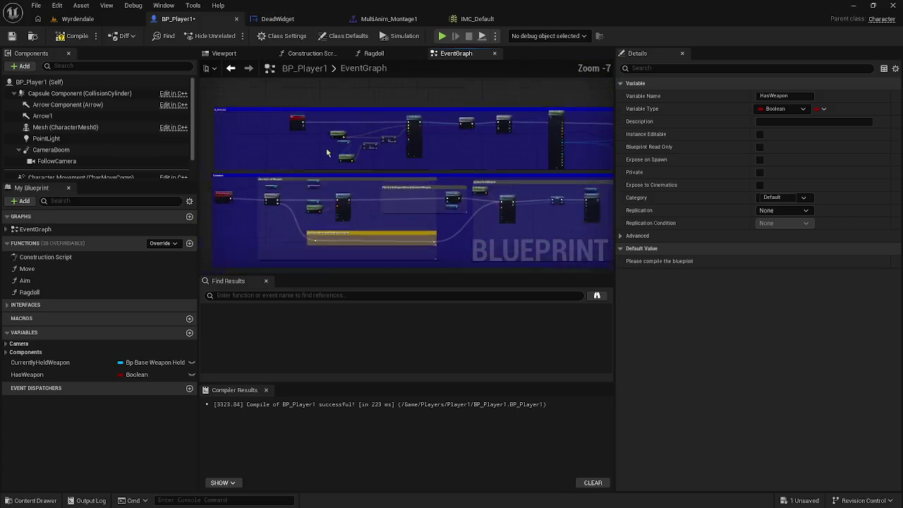
pyautogui.moveTo(359, 138)
pyautogui.mouseDown()
pyautogui.moveTo(427, 184)
pyautogui.moveTo(381, 185)
pyautogui.moveTo(317, 205)
pyautogui.moveTo(436, 70)
pyautogui.mouseUp()
pyautogui.moveTo(285, 156); pyautogui.dragTo(336, 128)
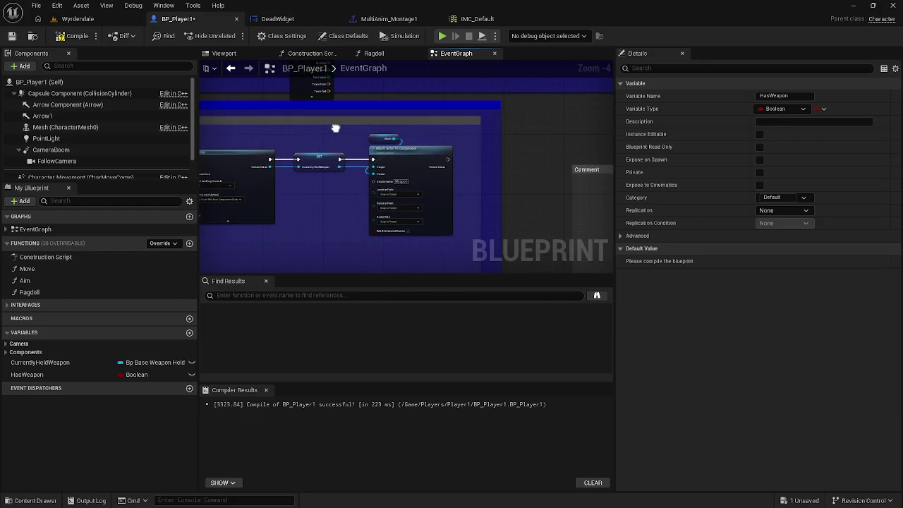
pyautogui.moveTo(336, 128); pyautogui.dragTo(399, 82)
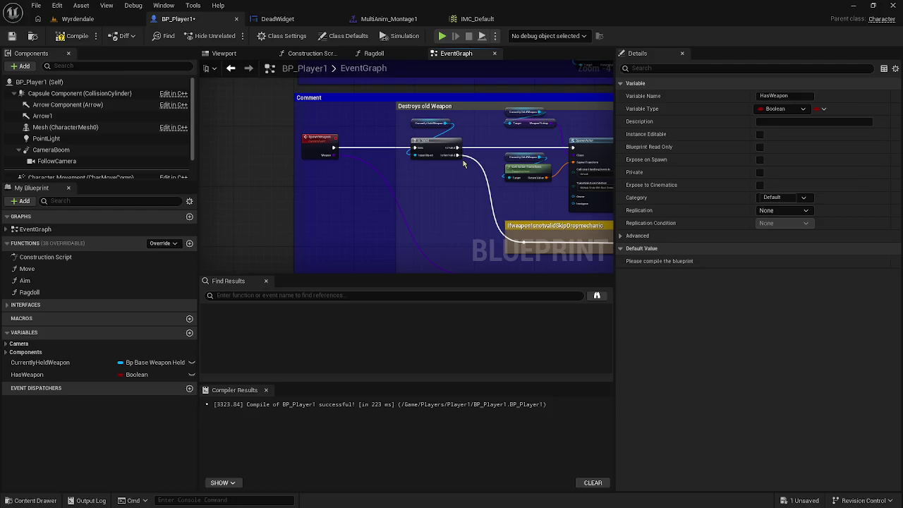
pyautogui.moveTo(29, 374)
pyautogui.mouseDown()
pyautogui.moveTo(333, 201)
pyautogui.moveTo(346, 139)
pyautogui.mouseUp()
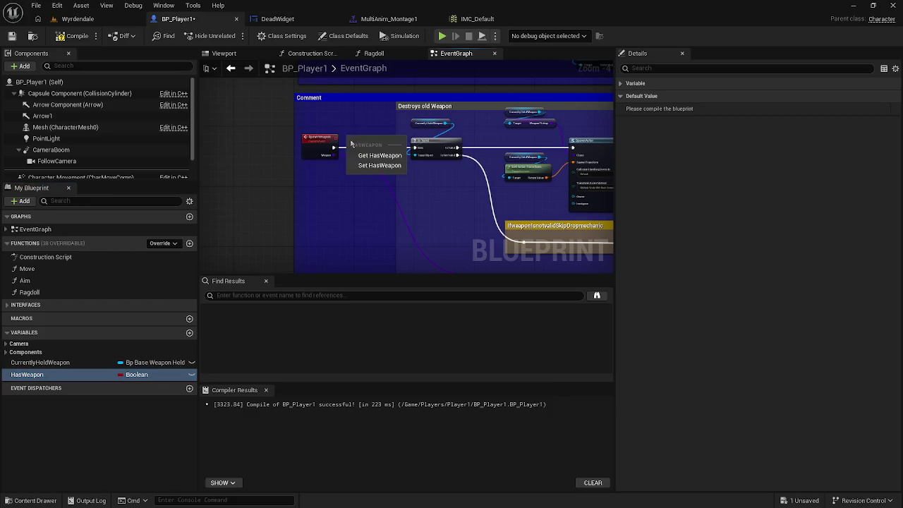
pyautogui.click(368, 164)
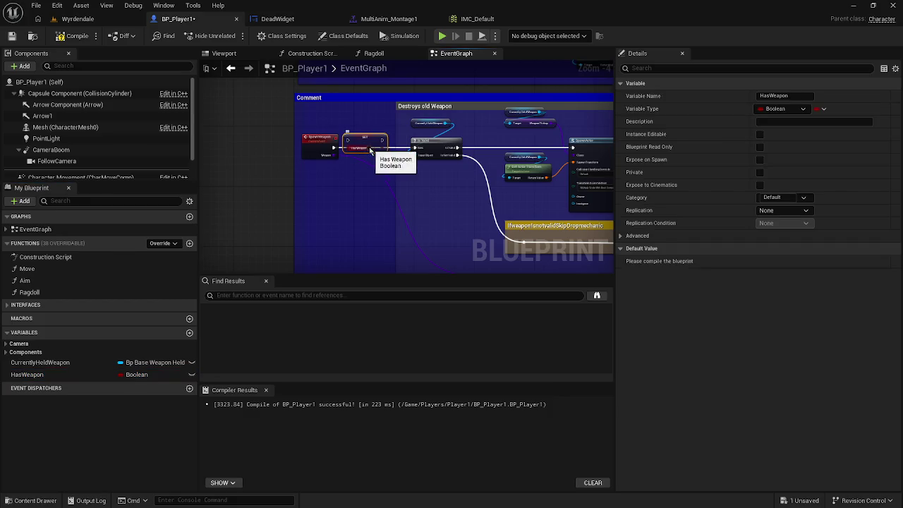
pyautogui.moveTo(366, 150)
pyautogui.mouseDown()
pyautogui.moveTo(373, 148)
pyautogui.moveTo(333, 147)
pyautogui.mouseUp()
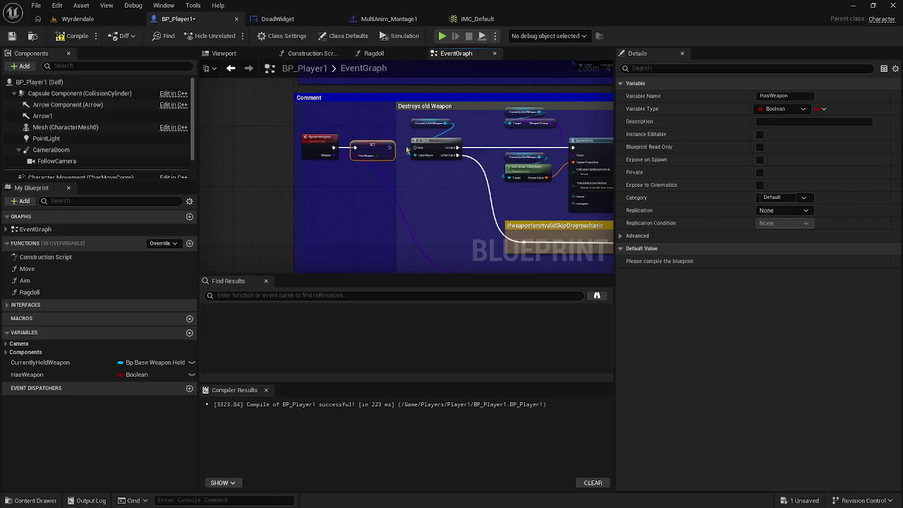
pyautogui.moveTo(388, 149)
pyautogui.mouseDown()
pyautogui.moveTo(417, 149)
pyautogui.moveTo(246, 138)
pyautogui.mouseUp()
# Compile BP_Player1 and save all assets
pyautogui.click(74, 35)
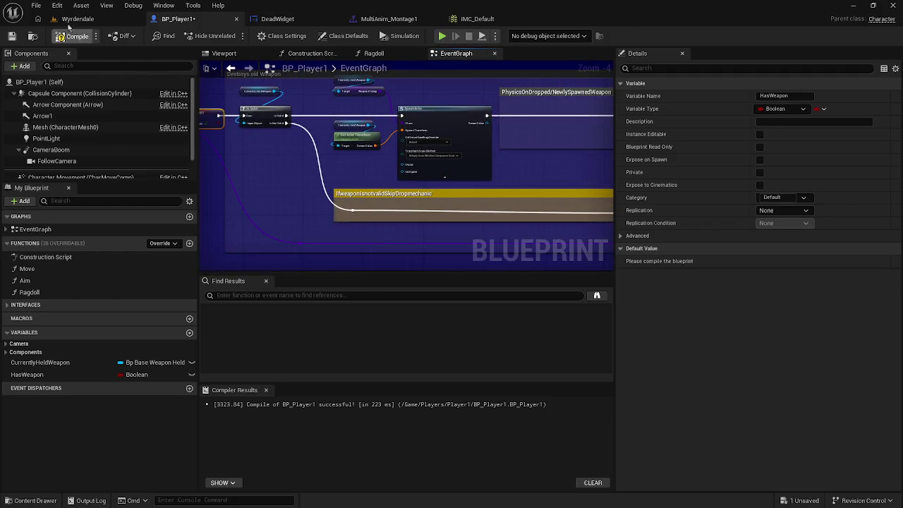
pyautogui.click(36, 5)
pyautogui.click(81, 75)
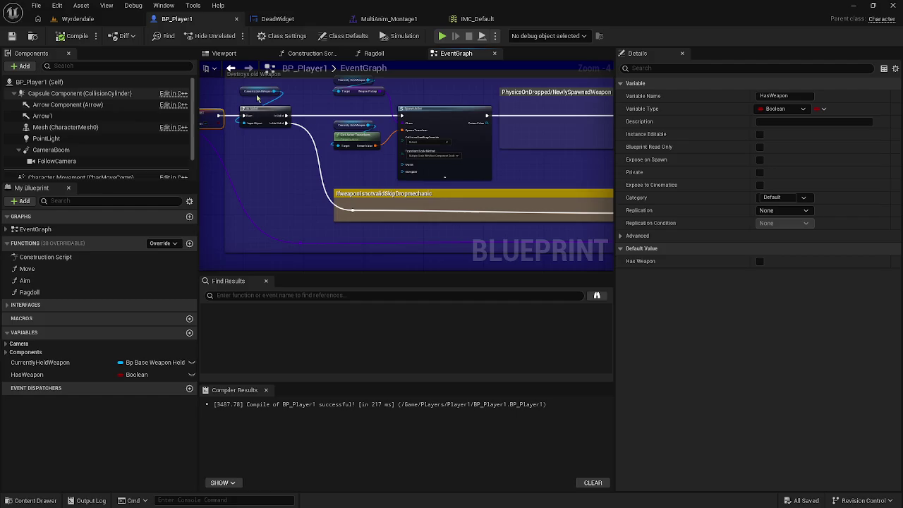
# Drag the attack input's Is Valid node and Currently Held Weapon getter down beside the SET nodes
pyautogui.scroll(-3, 434, 168)
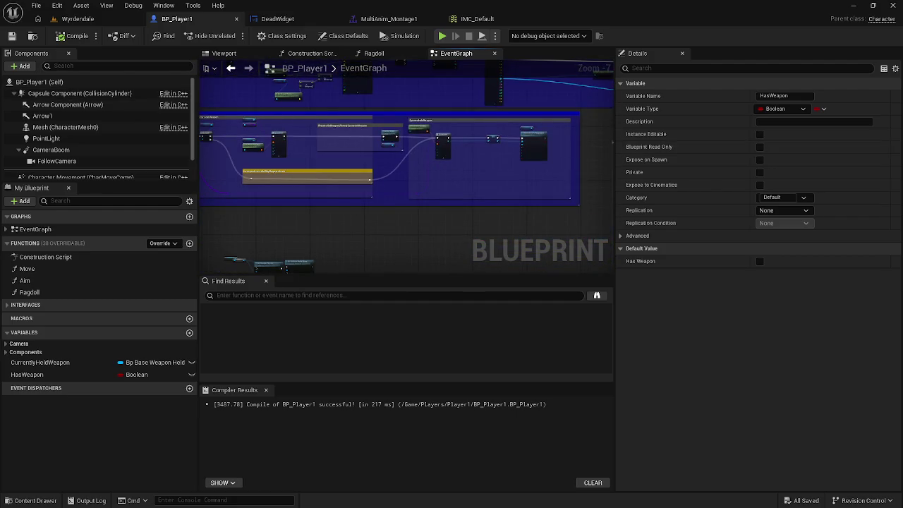
pyautogui.moveTo(494, 196); pyautogui.dragTo(267, 199)
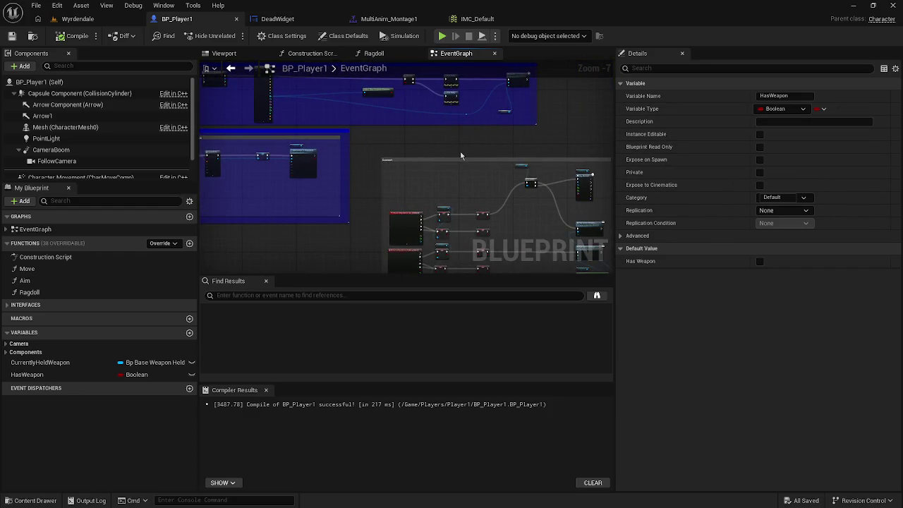
pyautogui.moveTo(461, 156); pyautogui.dragTo(367, 103)
pyautogui.scroll(2, 370, 153)
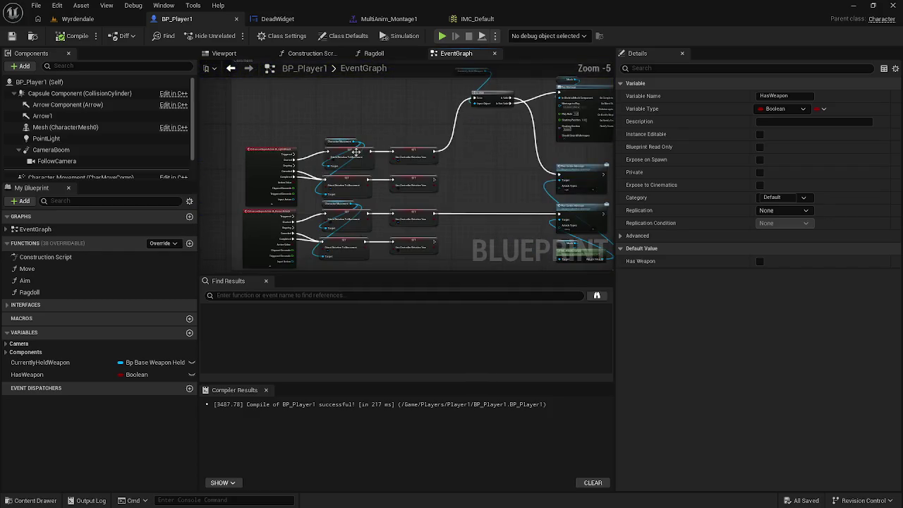
pyautogui.moveTo(443, 139); pyautogui.dragTo(438, 163)
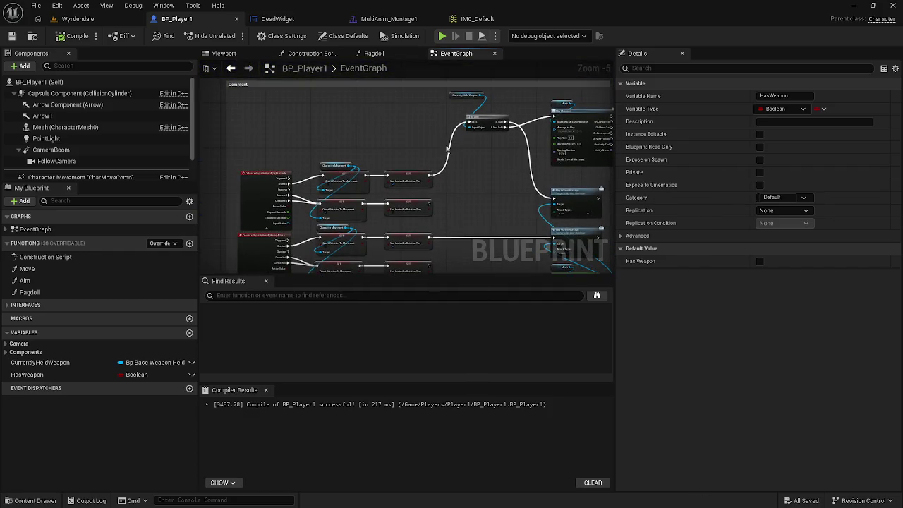
pyautogui.moveTo(445, 97)
pyautogui.mouseDown()
pyautogui.moveTo(508, 131)
pyautogui.moveTo(480, 135)
pyautogui.mouseUp()
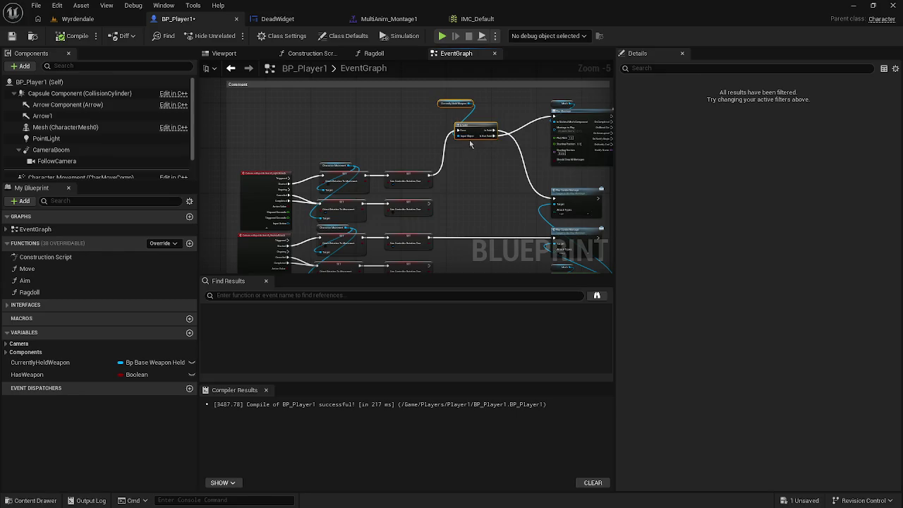
pyautogui.moveTo(478, 131)
pyautogui.mouseDown()
pyautogui.moveTo(500, 178)
pyautogui.moveTo(494, 169)
pyautogui.moveTo(494, 181)
pyautogui.moveTo(458, 176)
pyautogui.mouseUp()
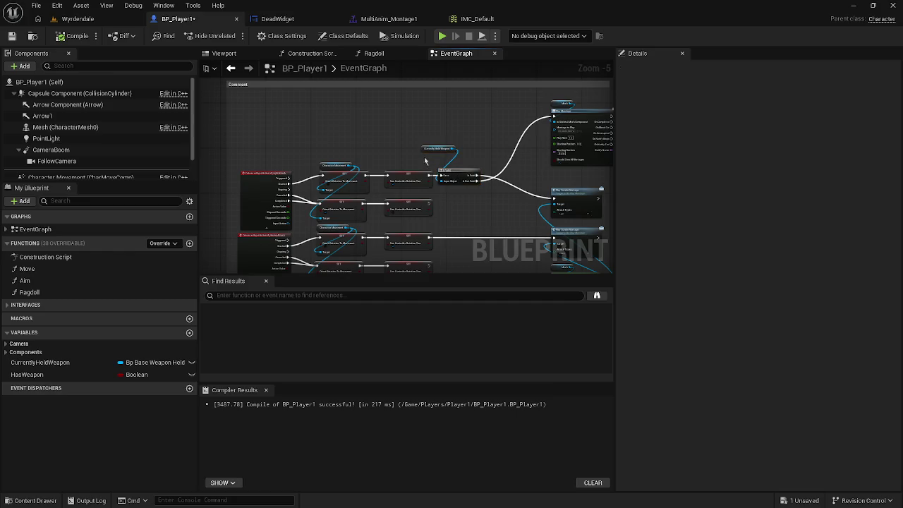
pyautogui.moveTo(426, 150); pyautogui.dragTo(441, 166)
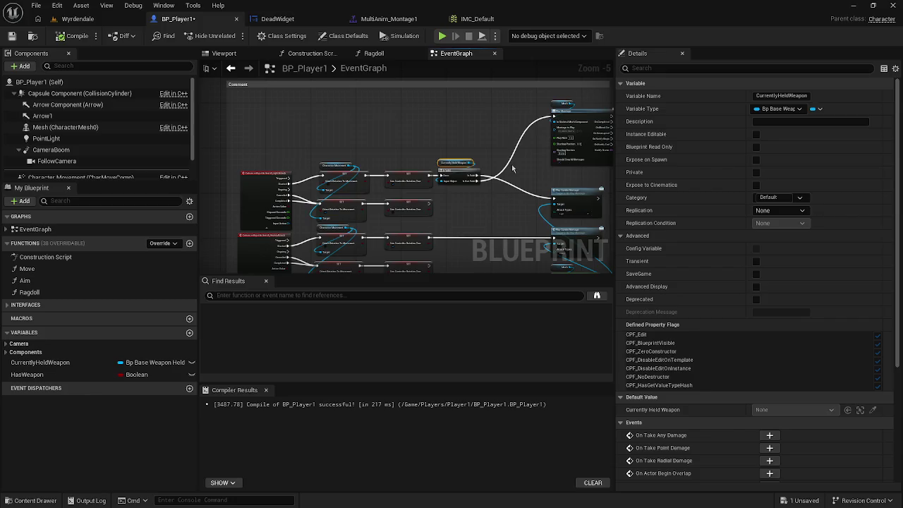
# Add a Branch node after the attack's Is Valid check
pyautogui.moveTo(477, 177)
pyautogui.mouseDown()
pyautogui.moveTo(487, 154)
pyautogui.moveTo(486, 180)
pyautogui.moveTo(493, 136)
pyautogui.moveTo(483, 137)
pyautogui.mouseUp()
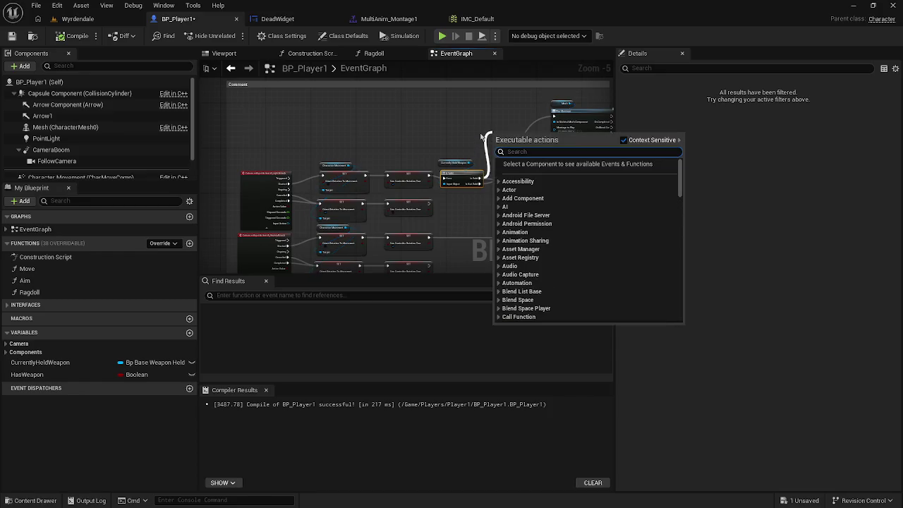
pyautogui.write('branch')
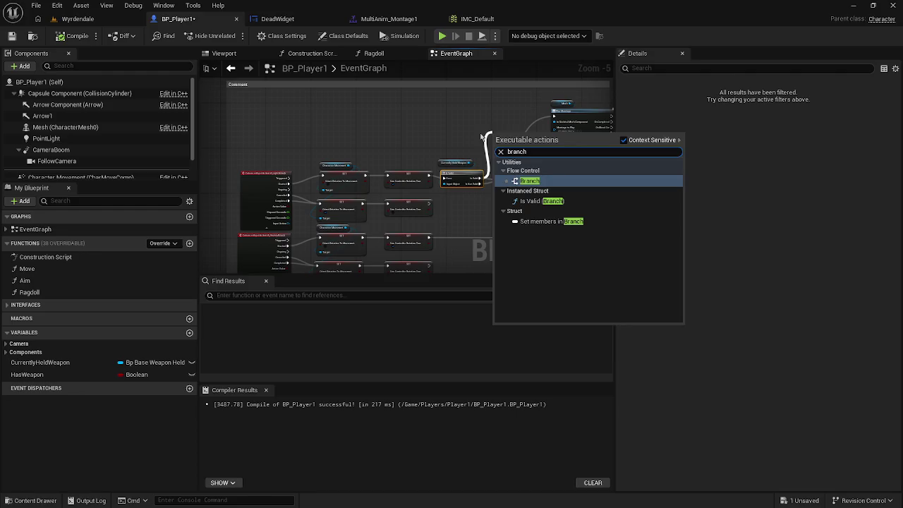
pyautogui.click(563, 181)
pyautogui.moveTo(500, 138); pyautogui.dragTo(517, 167)
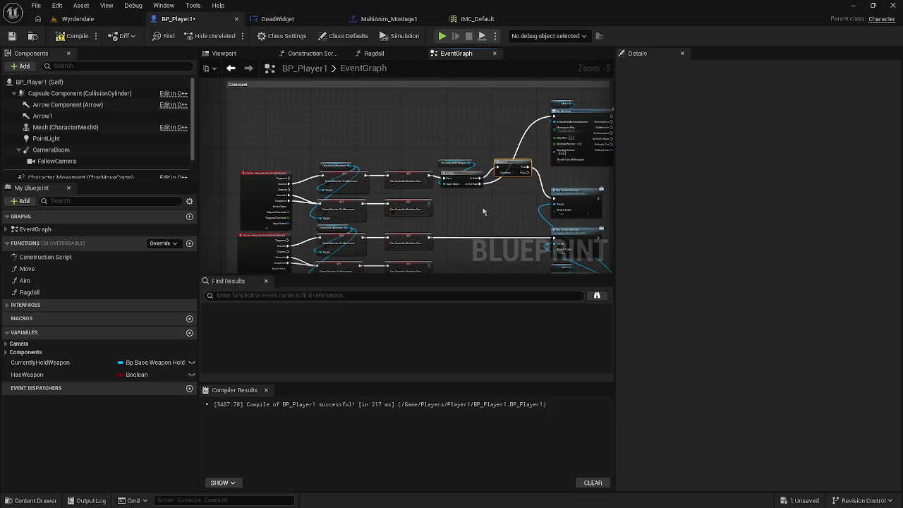
# Place a HasWeapon getter below the Branch for its condition
pyautogui.moveTo(26, 374)
pyautogui.mouseDown()
pyautogui.moveTo(424, 304)
pyautogui.moveTo(513, 189)
pyautogui.moveTo(501, 180)
pyautogui.mouseUp()
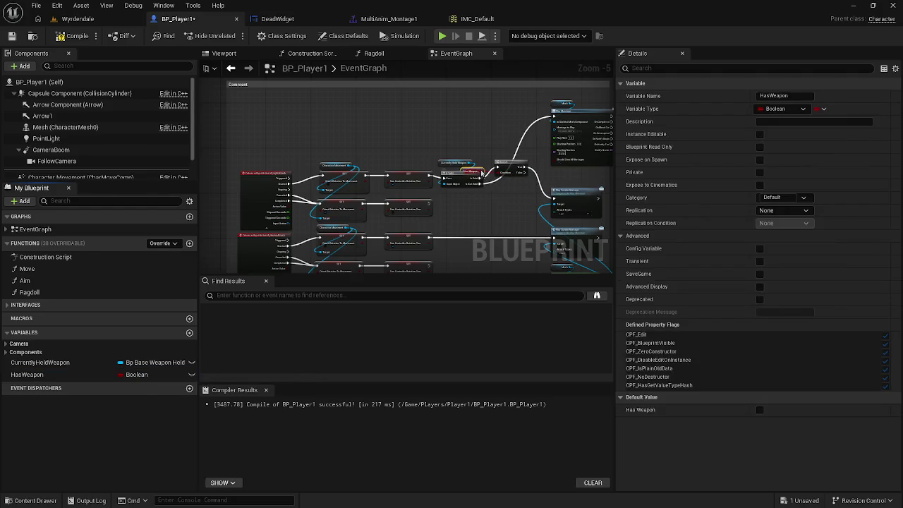
pyautogui.moveTo(482, 173); pyautogui.dragTo(506, 194)
pyautogui.scroll(3, 506, 194)
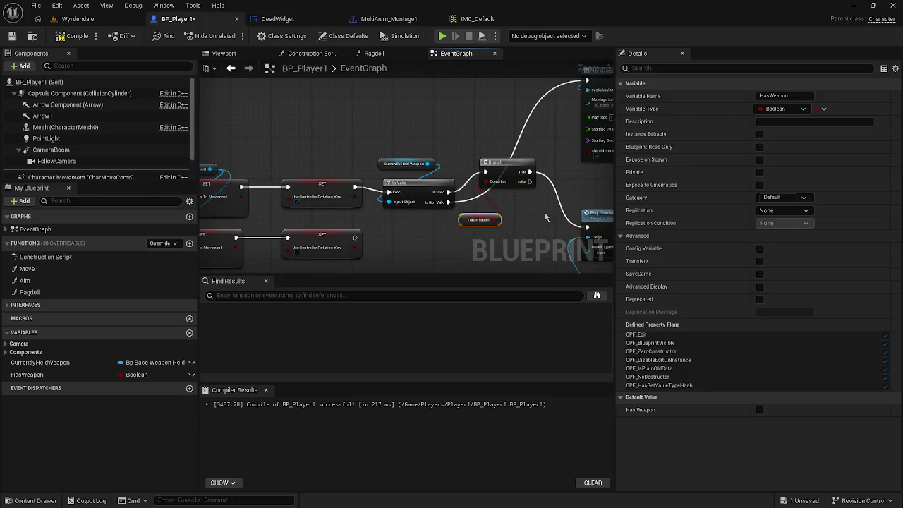
# Wire the Branch's False output toward the montage nodes
pyautogui.moveTo(547, 216); pyautogui.dragTo(469, 212)
pyautogui.moveTo(447, 175)
pyautogui.mouseDown()
pyautogui.moveTo(480, 81)
pyautogui.moveTo(466, 197)
pyautogui.moveTo(484, 107)
pyautogui.moveTo(505, 82)
pyautogui.mouseUp()
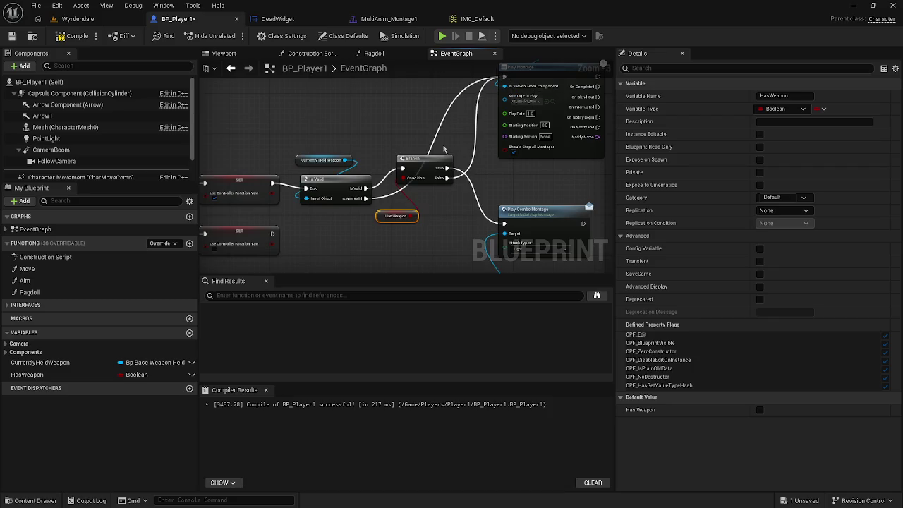
pyautogui.scroll(-5, 424, 175)
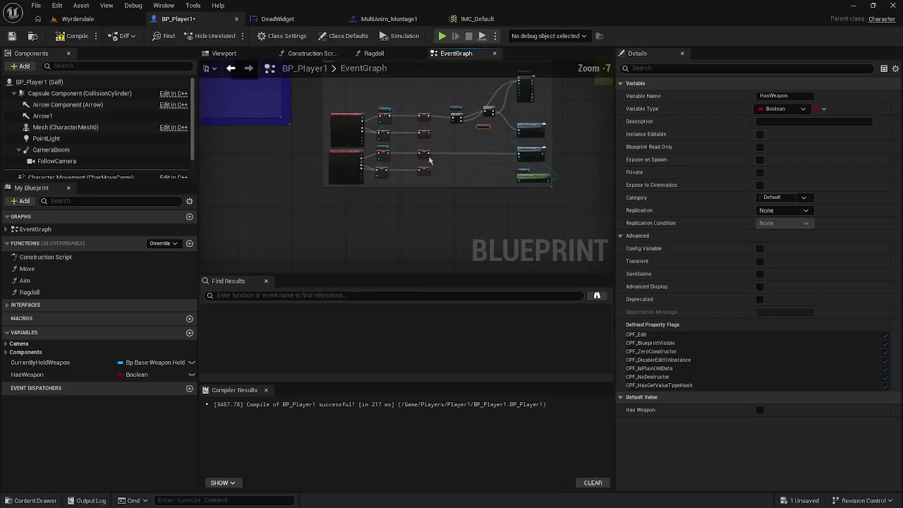
pyautogui.moveTo(446, 170); pyautogui.dragTo(614, 270)
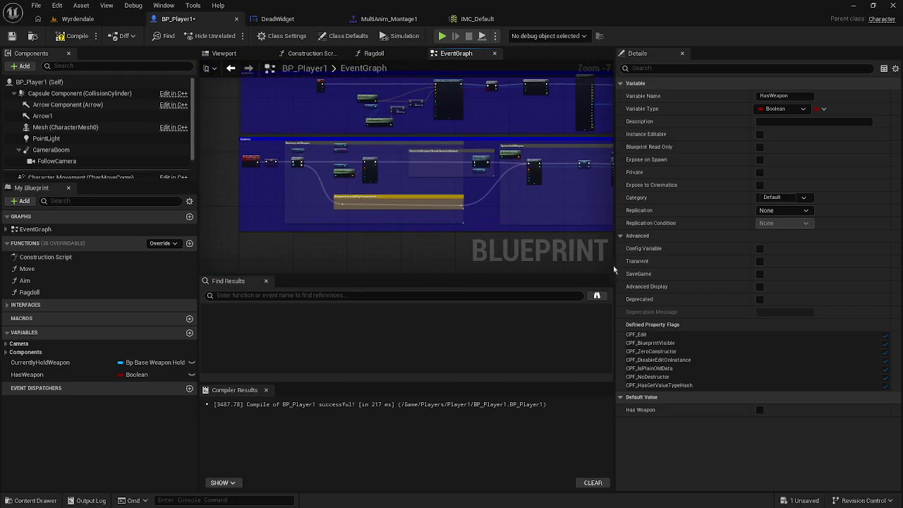
pyautogui.moveTo(236, 189)
pyautogui.mouseDown()
pyautogui.moveTo(240, 204)
pyautogui.moveTo(297, 176)
pyautogui.moveTo(380, 158)
pyautogui.mouseUp()
pyautogui.scroll(4, 380, 159)
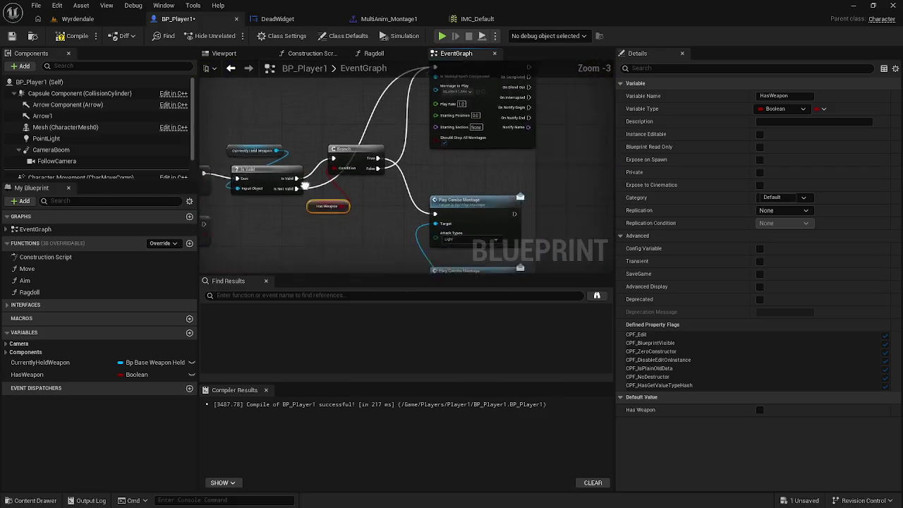
# Align the Branch, HasWeapon getter, Mesh and Play Montage nodes, then compile
pyautogui.moveTo(315, 153); pyautogui.dragTo(338, 177)
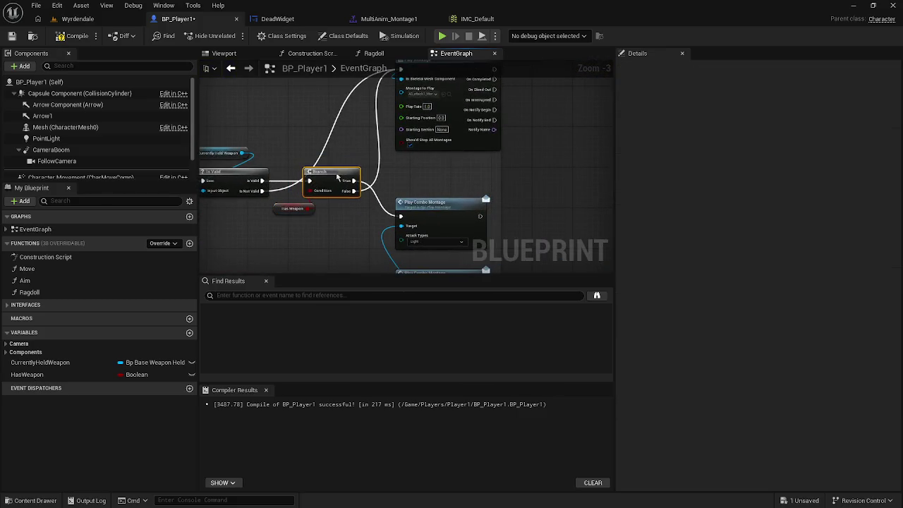
pyautogui.moveTo(286, 211); pyautogui.dragTo(317, 210)
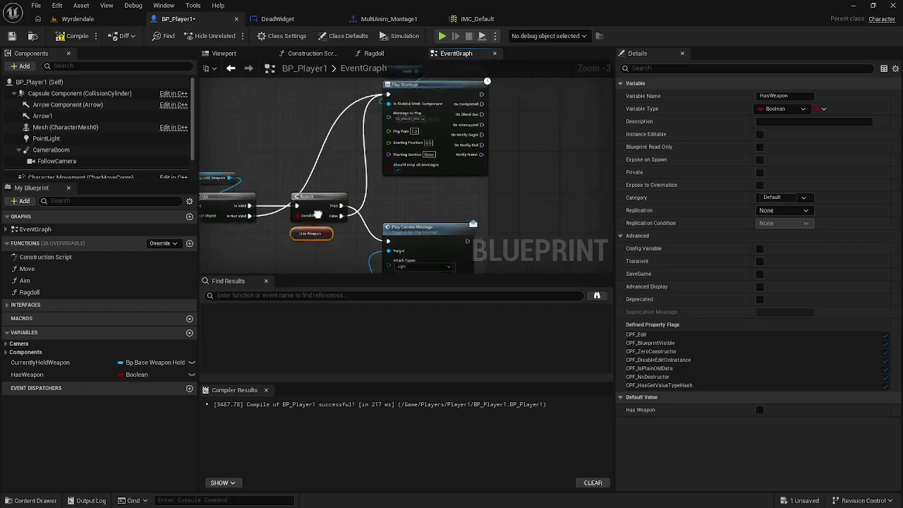
pyautogui.moveTo(345, 109)
pyautogui.mouseDown()
pyautogui.moveTo(363, 131)
pyautogui.moveTo(362, 170)
pyautogui.moveTo(400, 112)
pyautogui.mouseUp()
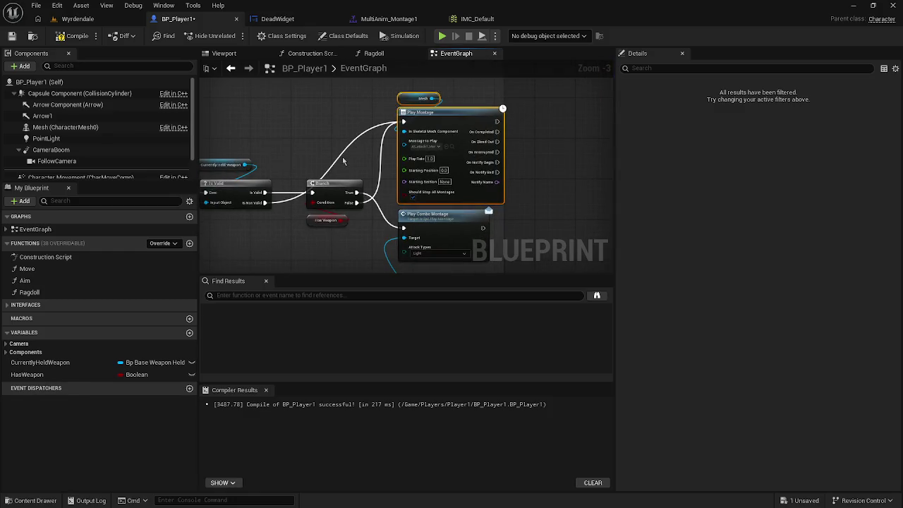
pyautogui.scroll(-3, 338, 179)
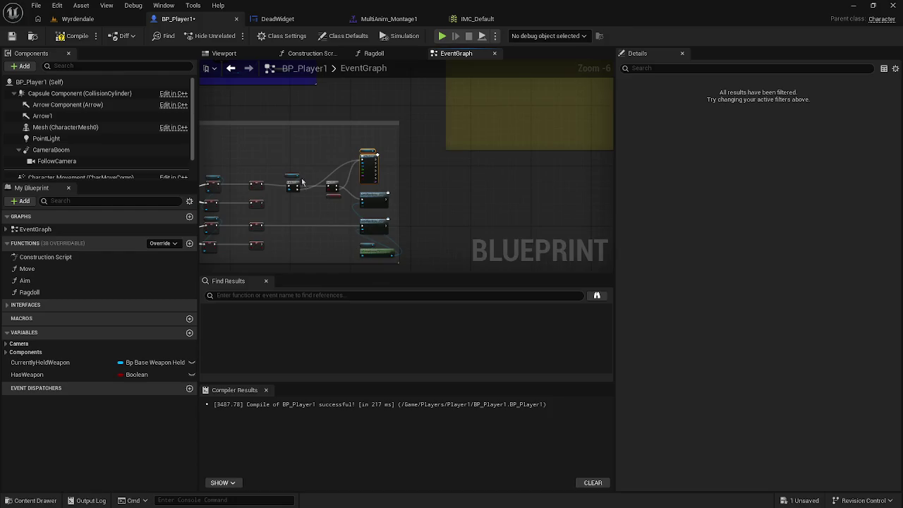
pyautogui.scroll(3, 308, 197)
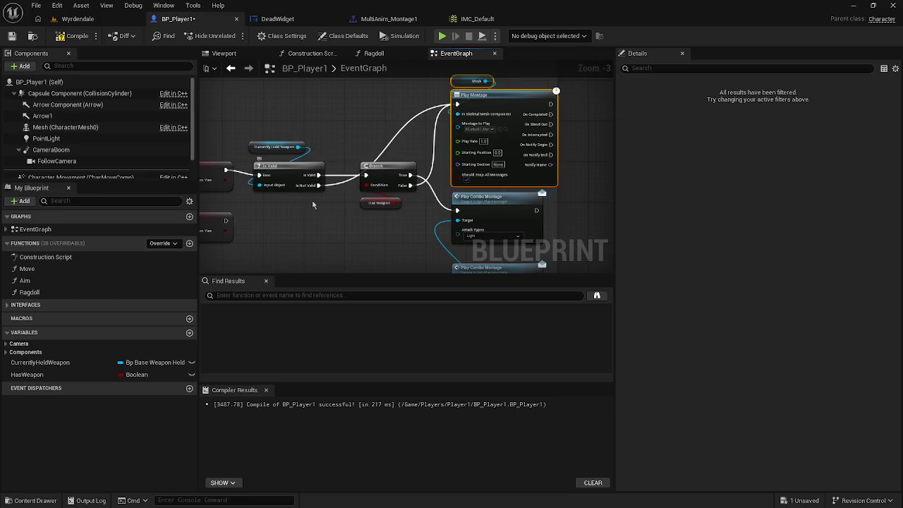
pyautogui.click(57, 37)
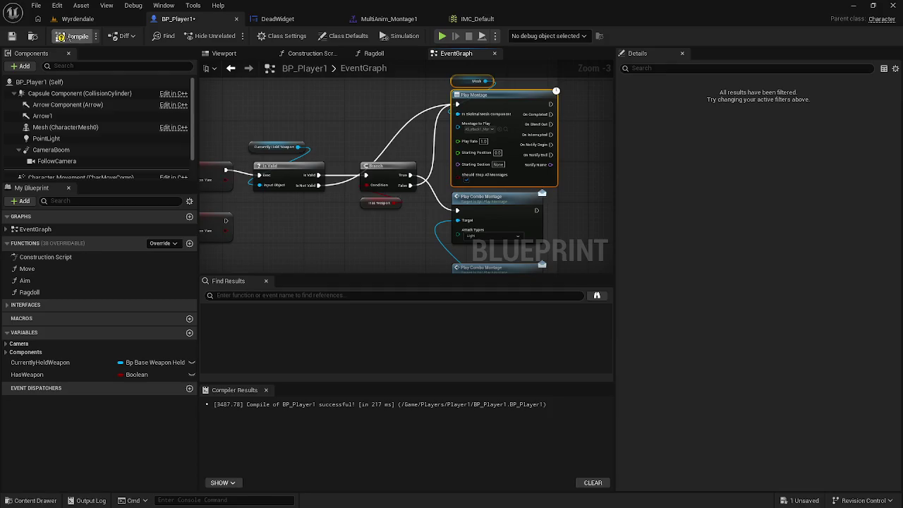
# Save all modified assets
pyautogui.click(36, 5)
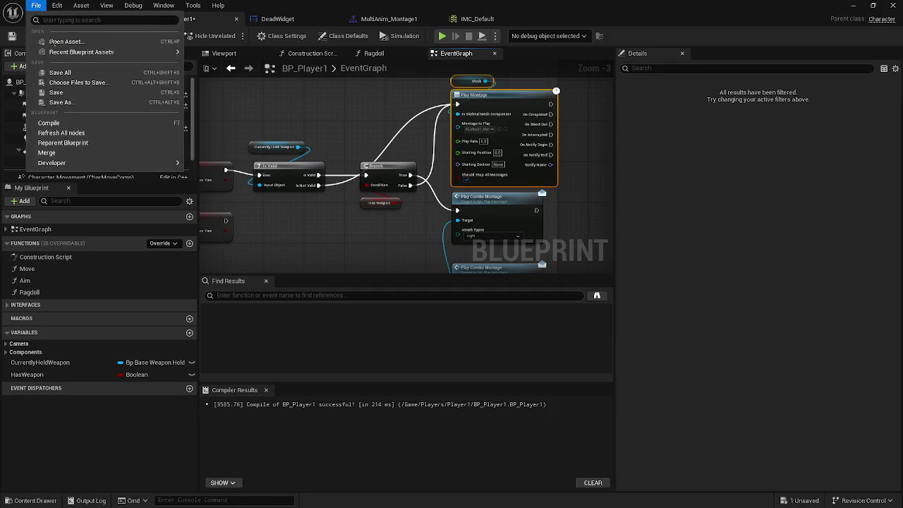
pyautogui.click(85, 68)
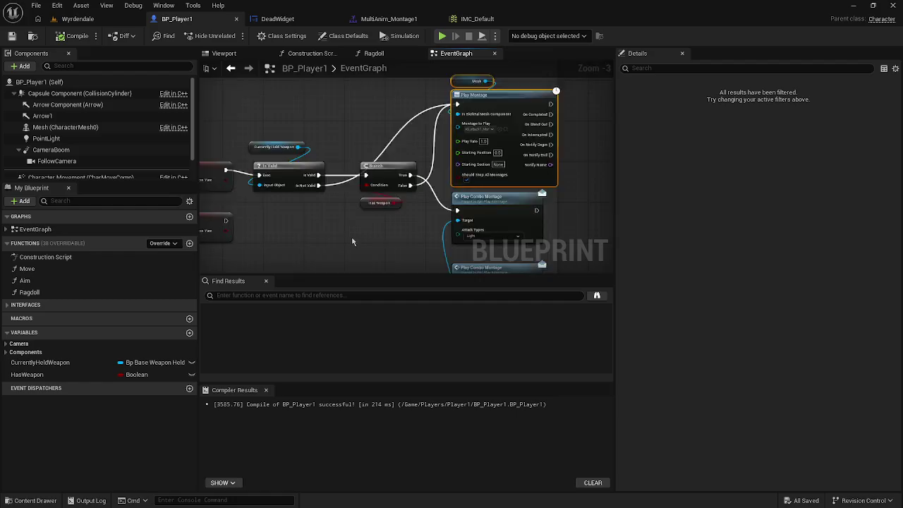
pyautogui.scroll(-1, 352, 240)
pyautogui.scroll(-1, 347, 231)
# Playtest the character, moving with W and attacking with E, then stop with Esc
pyautogui.click(439, 36)
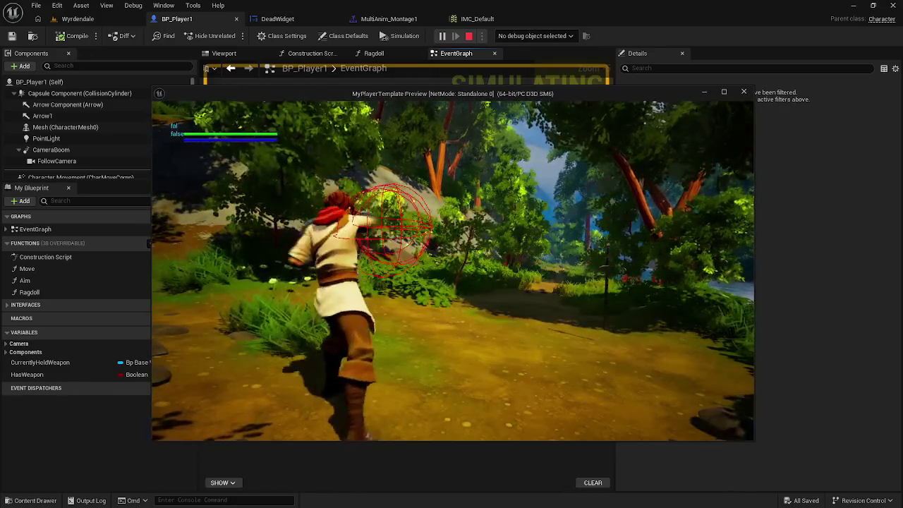
pyautogui.press('w')
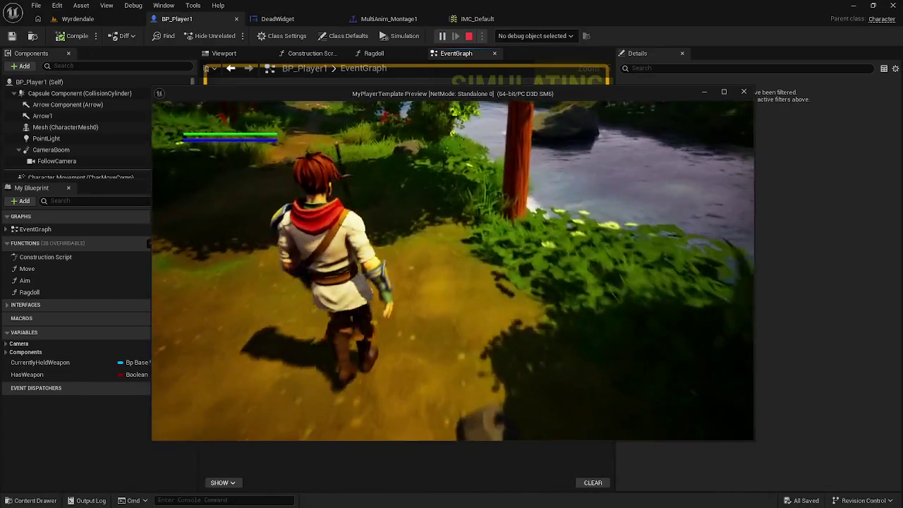
pyautogui.press('e')
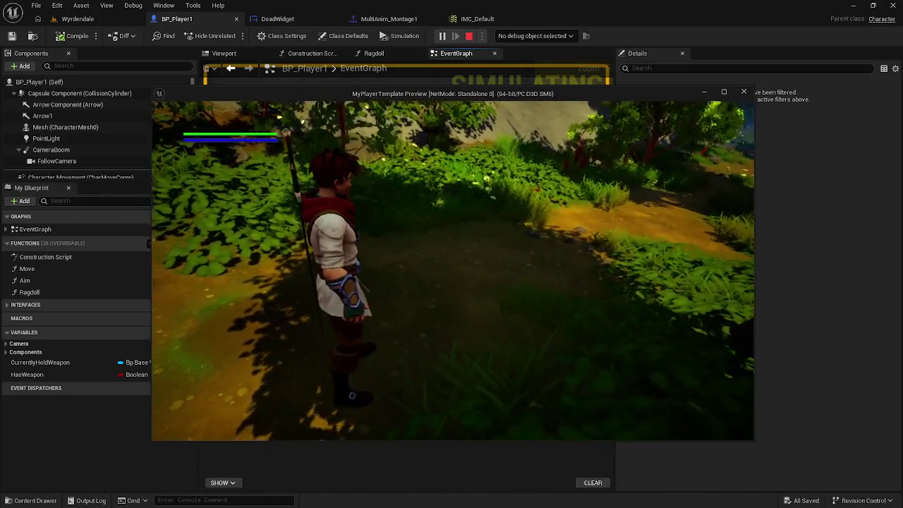
pyautogui.press('Escape')
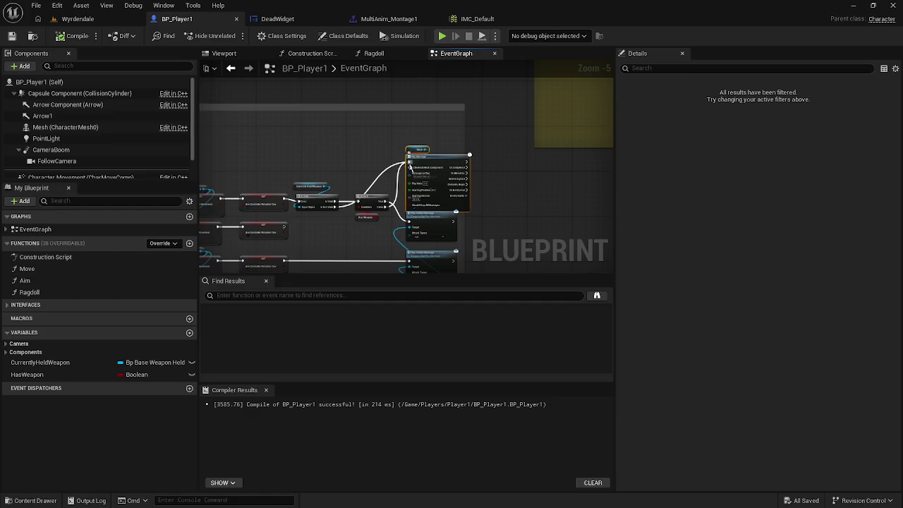
# Nudge the Has Weapon getter up beside the Branch
pyautogui.scroll(1, 411, 166)
pyautogui.moveTo(411, 167); pyautogui.dragTo(383, 134)
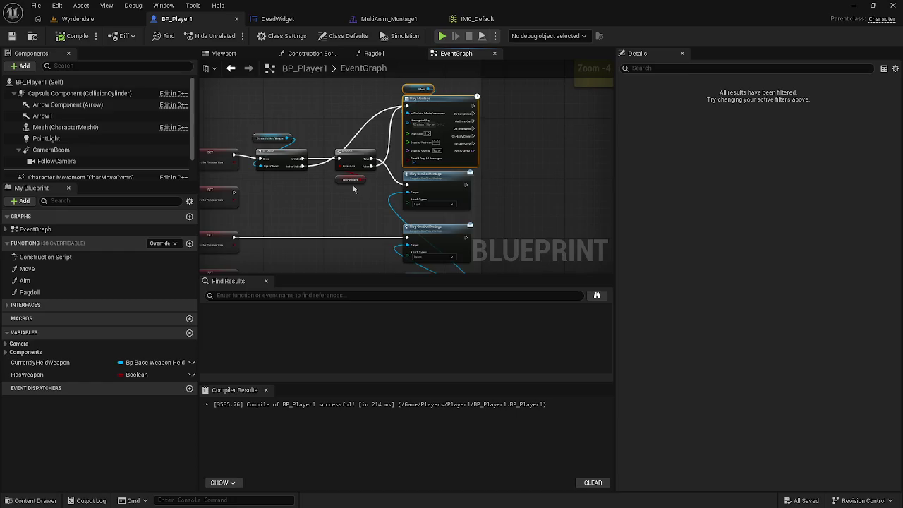
pyautogui.scroll(3, 353, 185)
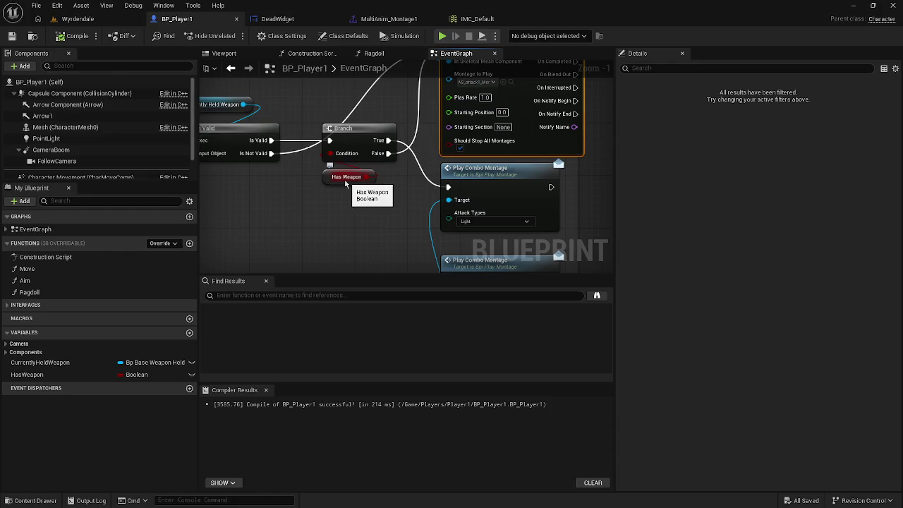
pyautogui.moveTo(329, 181); pyautogui.dragTo(329, 175)
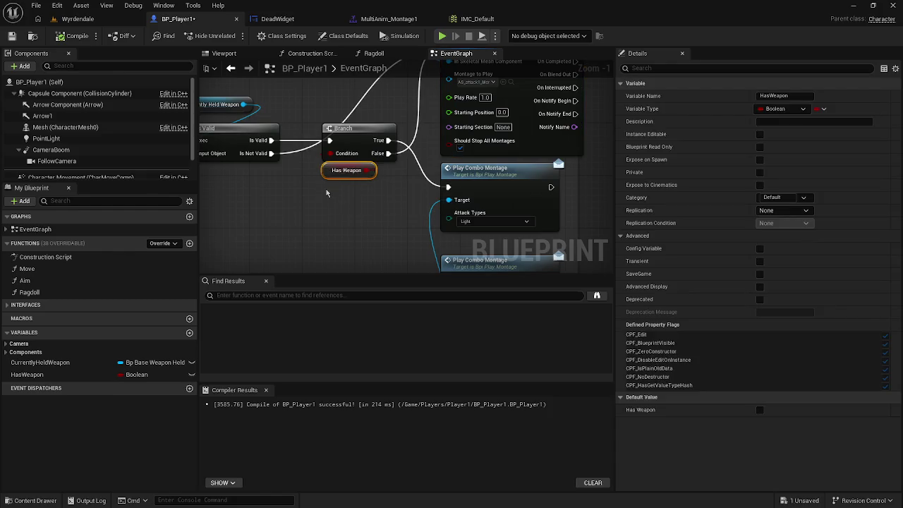
pyautogui.click(327, 191)
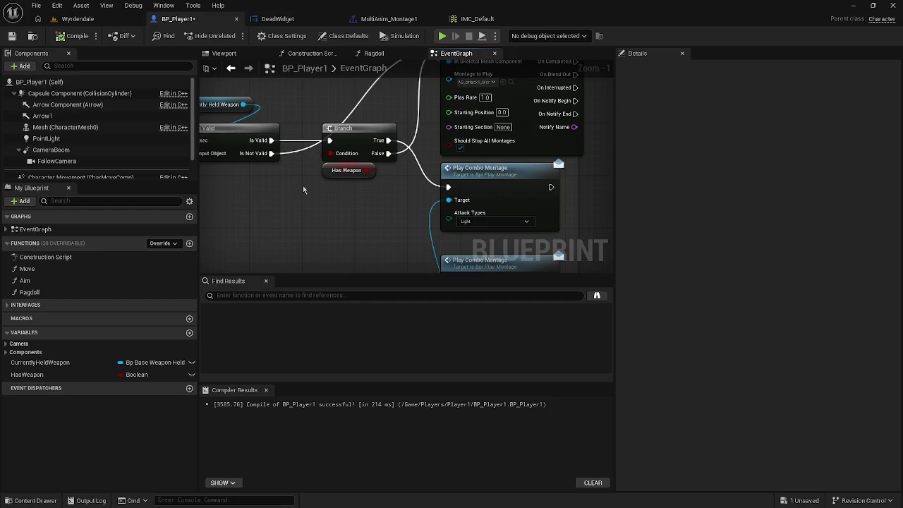
# Run a quick Alt+P playtest and stop it with Esc
pyautogui.hotkey('alt', 'p')
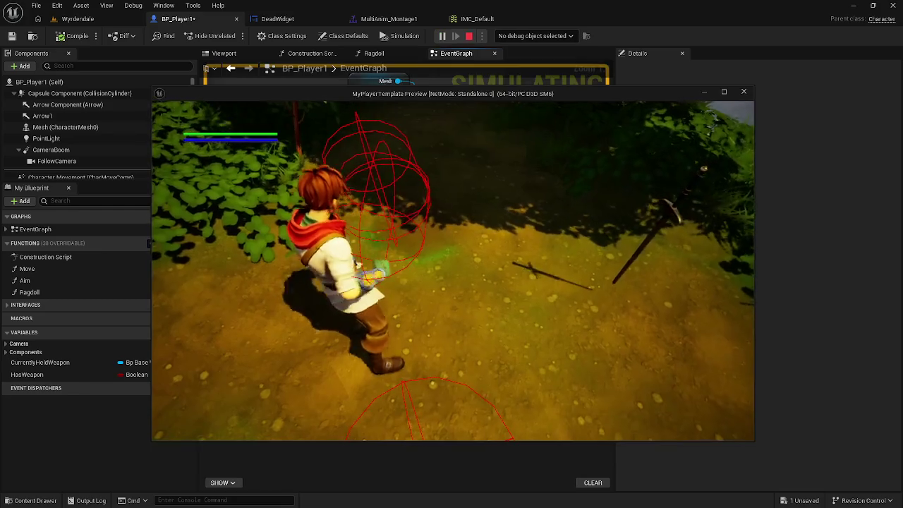
pyautogui.press('Escape')
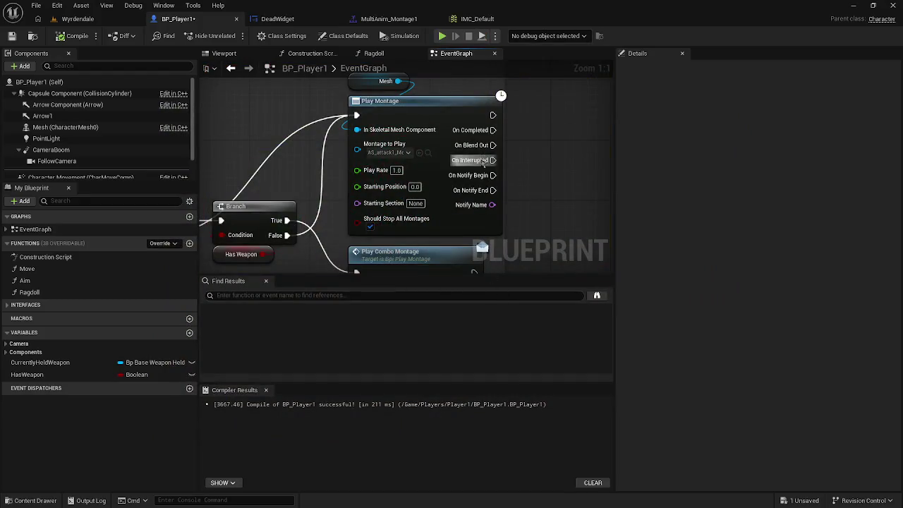
pyautogui.scroll(-1, 494, 138)
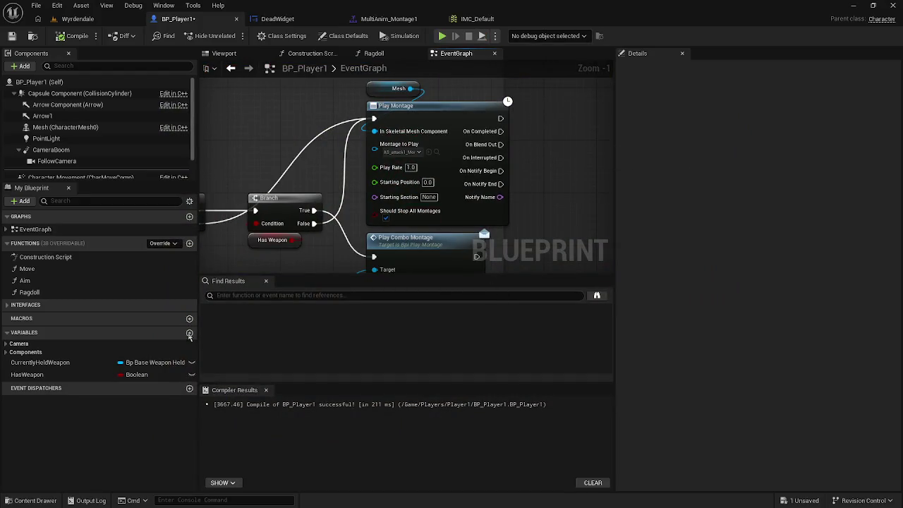
# Add the Boolean variable Attacking and drop a SET Attacking node next to Play Montage
pyautogui.click(189, 334)
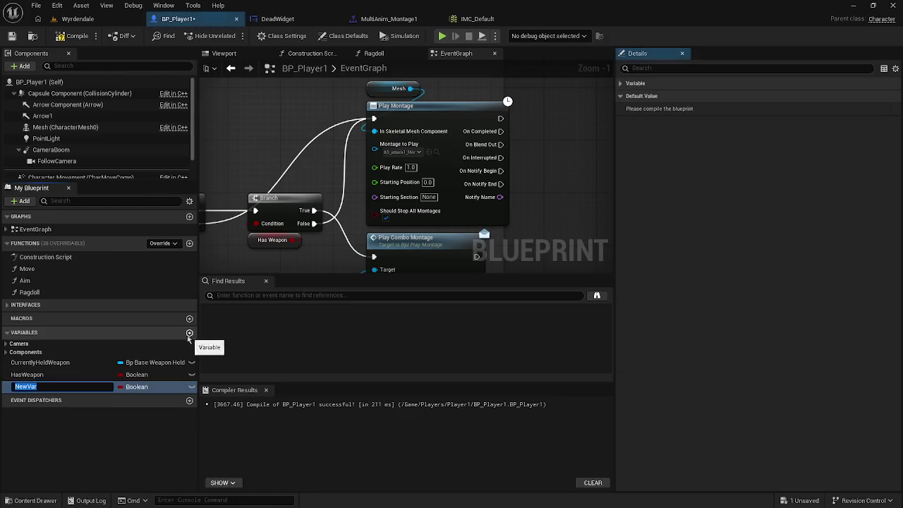
pyautogui.press('BackSpace')
pyautogui.write('I')
pyautogui.press('BackSpace')
pyautogui.write('Attacking')
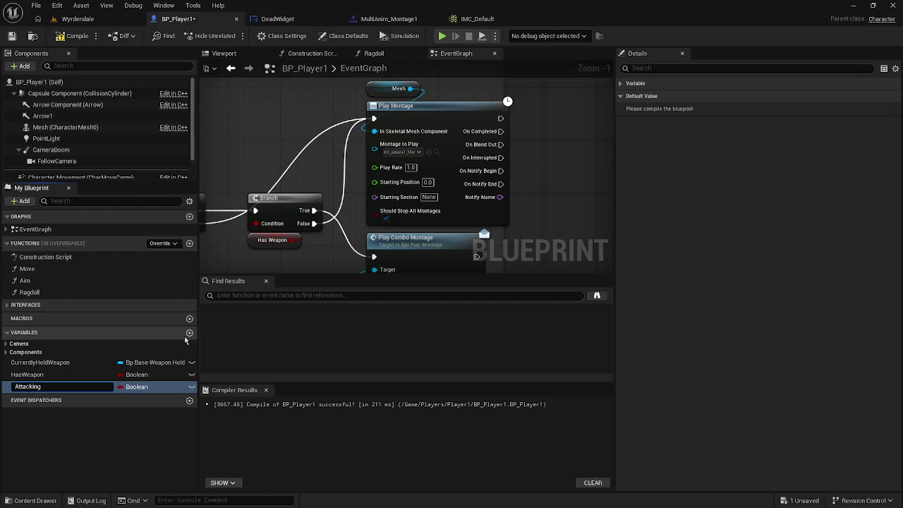
pyautogui.press('Return')
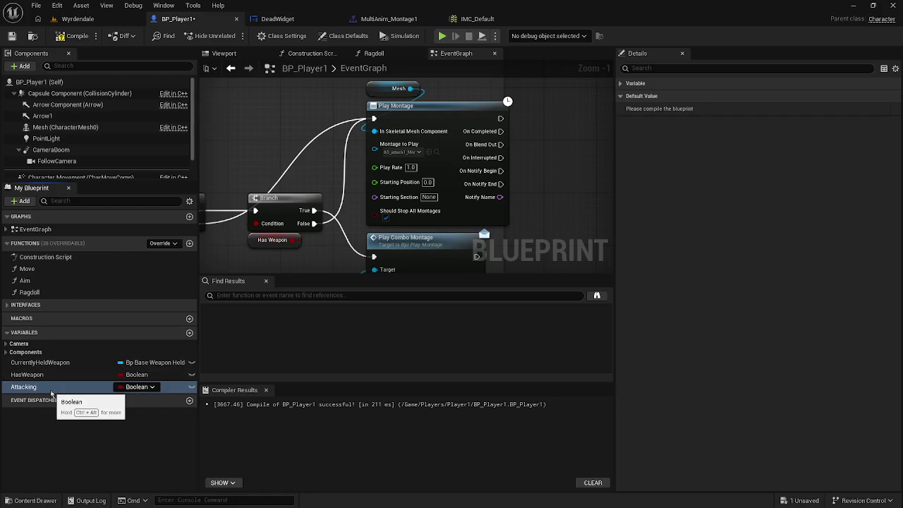
pyautogui.moveTo(51, 393)
pyautogui.mouseDown()
pyautogui.moveTo(247, 323)
pyautogui.moveTo(512, 184)
pyautogui.moveTo(503, 173)
pyautogui.moveTo(79, 394)
pyautogui.moveTo(267, 345)
pyautogui.moveTo(534, 166)
pyautogui.moveTo(537, 148)
pyautogui.mouseUp()
pyautogui.click(559, 173)
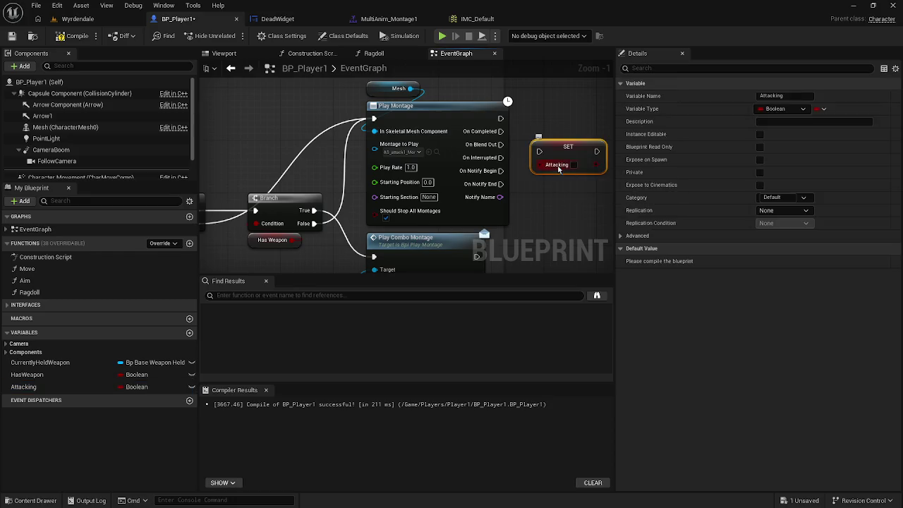
# Connect Play Montage's On Blend Out to the SET Attacking node
pyautogui.moveTo(538, 151); pyautogui.dragTo(501, 146)
pyautogui.moveTo(559, 151); pyautogui.dragTo(566, 144)
pyautogui.moveTo(361, 147); pyautogui.dragTo(501, 154)
pyautogui.scroll(-2, 501, 154)
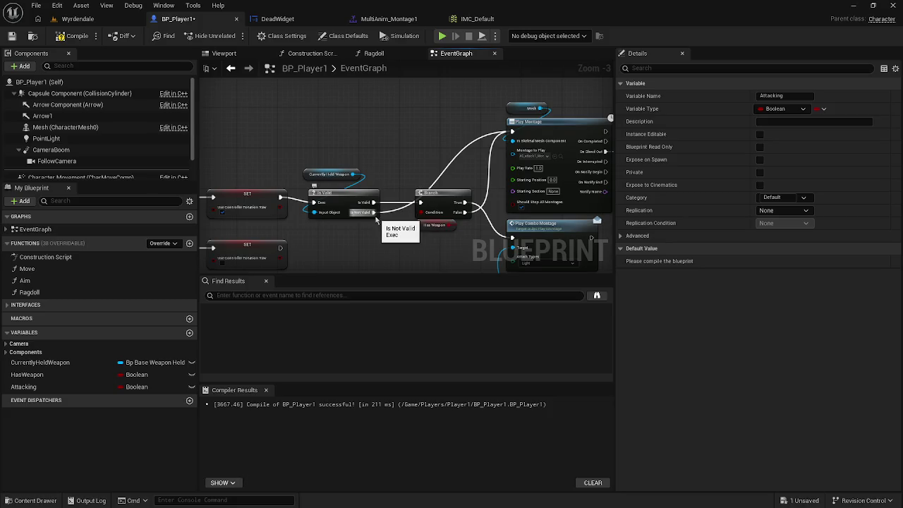
# Try a second SET Attacking (true) on the Is Not Valid output, then undo it
pyautogui.moveTo(19, 395)
pyautogui.mouseDown()
pyautogui.moveTo(74, 393)
pyautogui.moveTo(244, 299)
pyautogui.moveTo(328, 218)
pyautogui.moveTo(378, 143)
pyautogui.mouseUp()
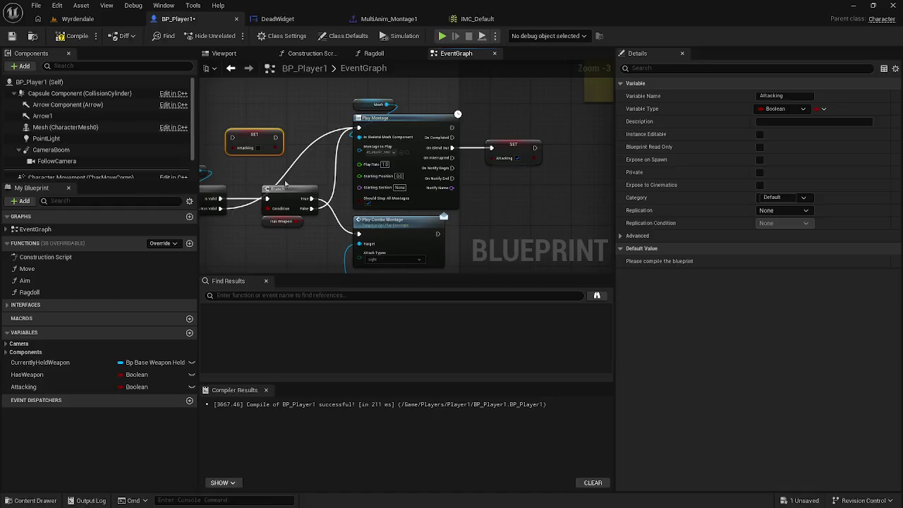
pyautogui.moveTo(285, 183); pyautogui.dragTo(343, 182)
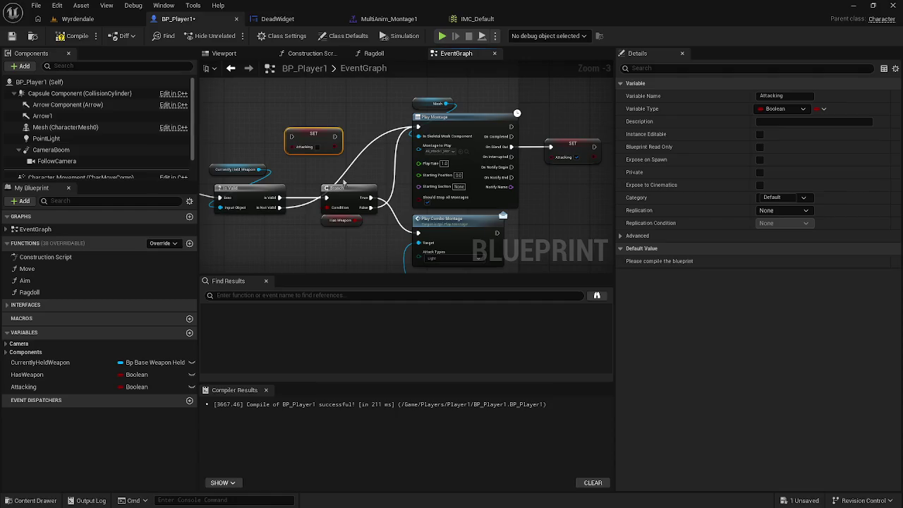
pyautogui.moveTo(249, 161); pyautogui.dragTo(270, 167)
pyautogui.moveTo(301, 214)
pyautogui.mouseDown()
pyautogui.moveTo(310, 216)
pyautogui.moveTo(315, 144)
pyautogui.moveTo(335, 137)
pyautogui.mouseUp()
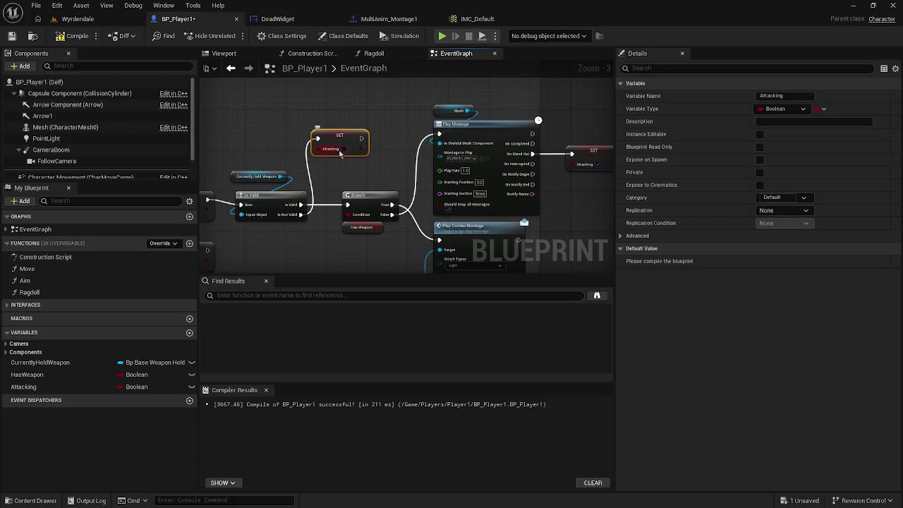
pyautogui.click(344, 149)
pyautogui.moveTo(362, 138)
pyautogui.mouseDown()
pyautogui.moveTo(439, 137)
pyautogui.moveTo(346, 206)
pyautogui.moveTo(355, 204)
pyautogui.moveTo(350, 197)
pyautogui.mouseUp()
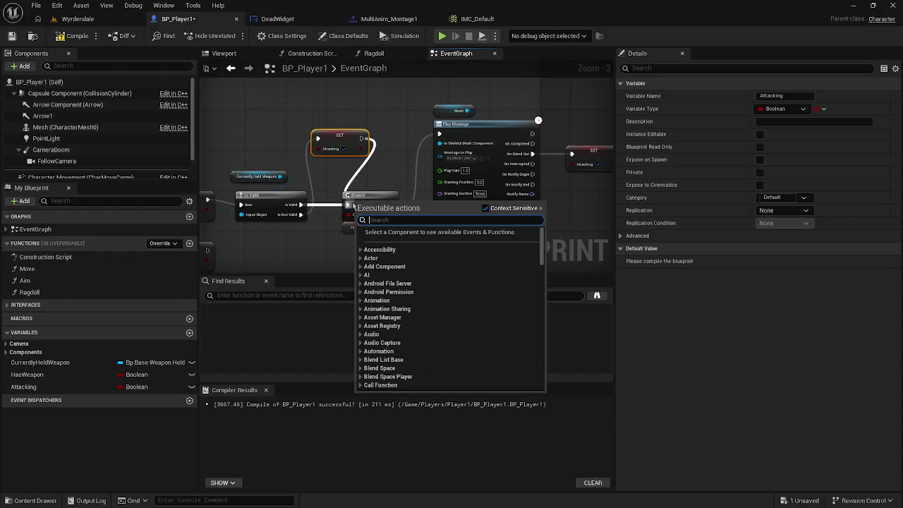
pyautogui.click(347, 208)
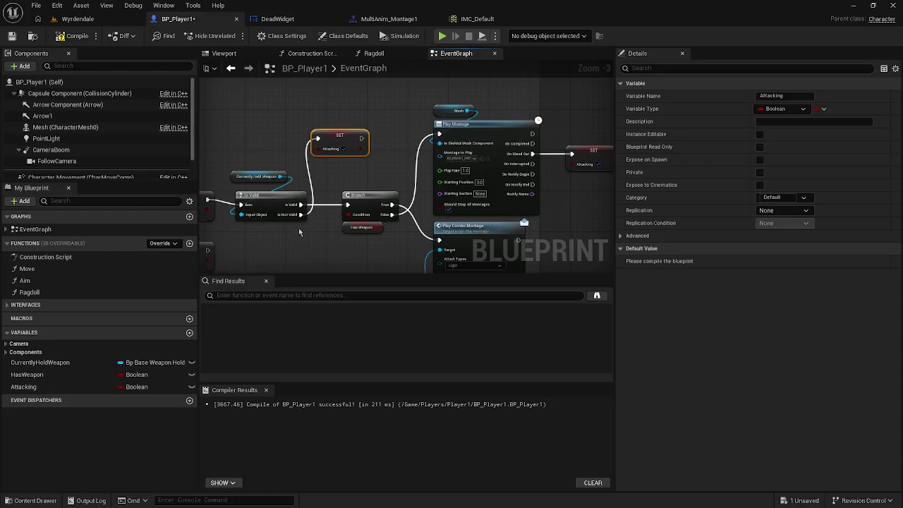
pyautogui.hotkey('ctrl', 'z')
pyautogui.hotkey('ctrl', 'z')
pyautogui.hotkey('ctrl', 'z')
pyautogui.hotkey('ctrl', 'z')
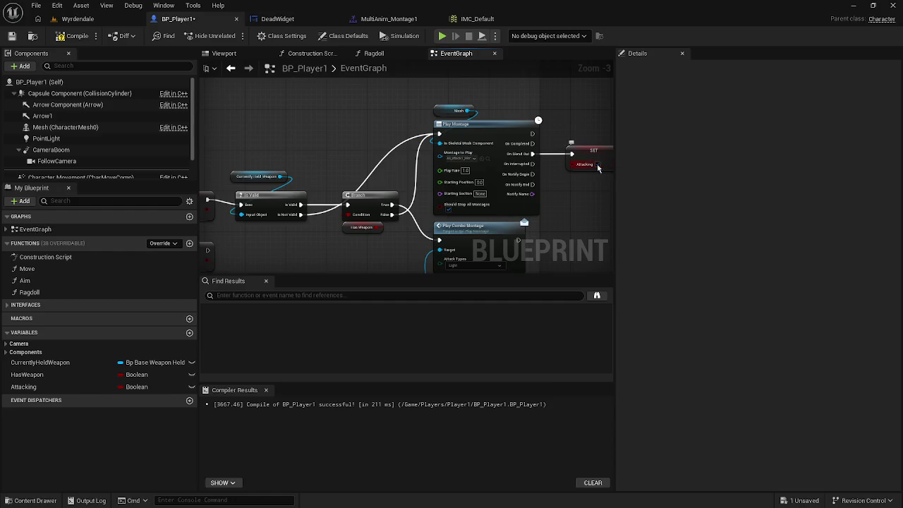
# Add a SET Attacking node ticked true and wire it into Play Montage's execution input
pyautogui.click(23, 386)
pyautogui.moveTo(23, 387); pyautogui.dragTo(304, 134)
pyautogui.click(321, 156)
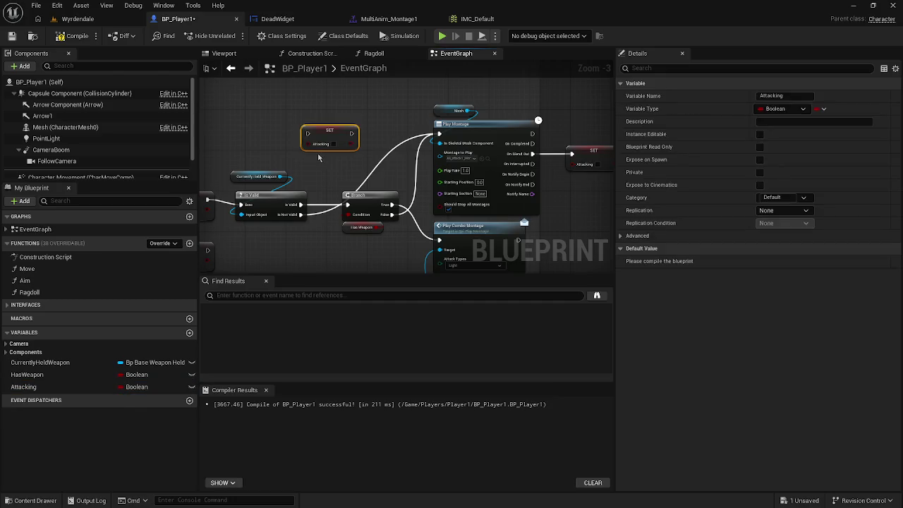
pyautogui.moveTo(308, 134)
pyautogui.mouseDown()
pyautogui.moveTo(300, 206)
pyautogui.moveTo(392, 205)
pyautogui.moveTo(394, 214)
pyautogui.mouseUp()
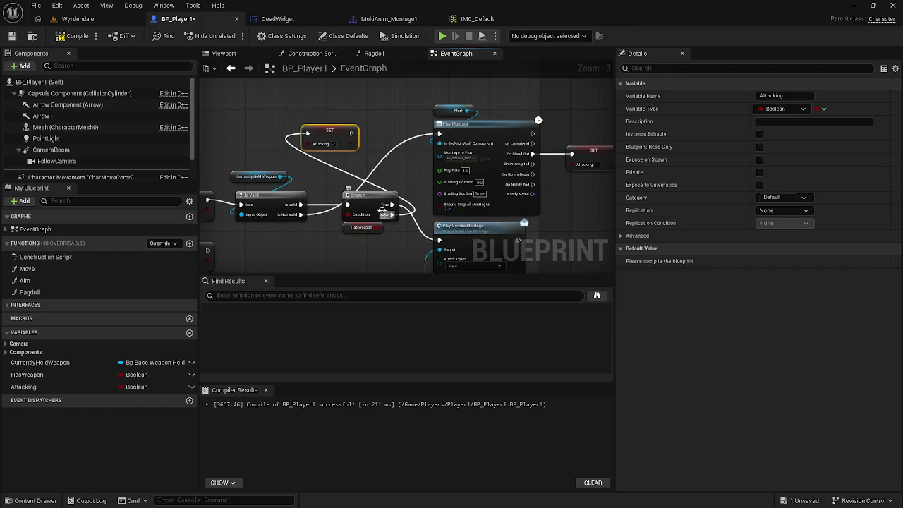
pyautogui.moveTo(351, 132); pyautogui.dragTo(438, 135)
pyautogui.moveTo(337, 138); pyautogui.dragTo(357, 143)
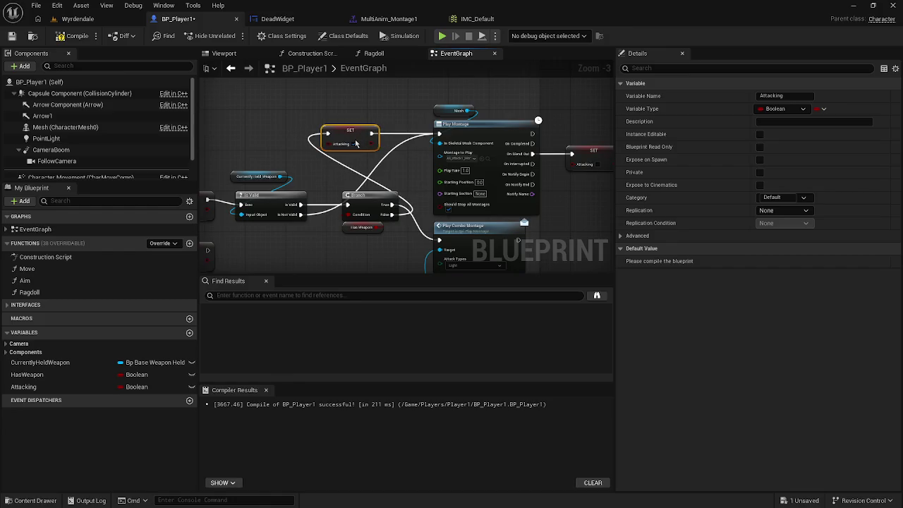
pyautogui.click(353, 144)
# Bring the IA_LightAttack event into view and move it slightly left
pyautogui.moveTo(284, 156); pyautogui.dragTo(452, 191)
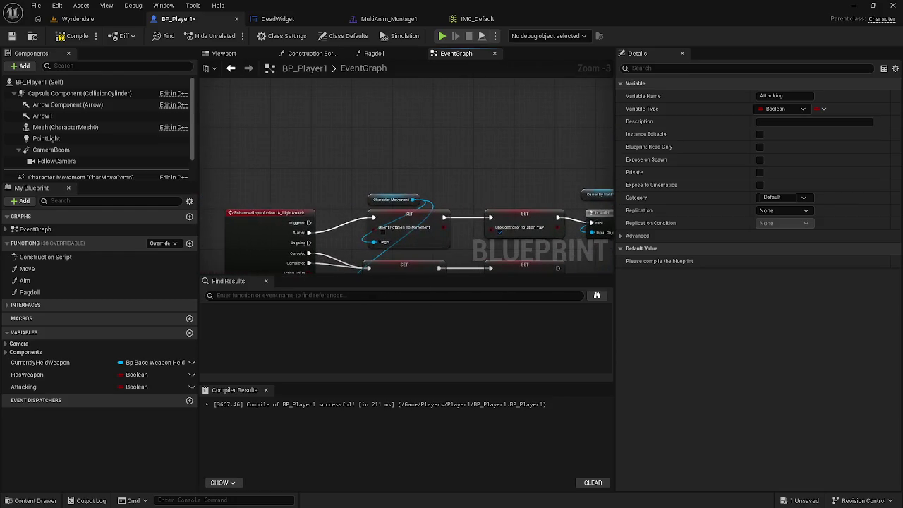
pyautogui.moveTo(367, 254)
pyautogui.mouseDown()
pyautogui.moveTo(304, 180)
pyautogui.moveTo(259, 173)
pyautogui.mouseUp()
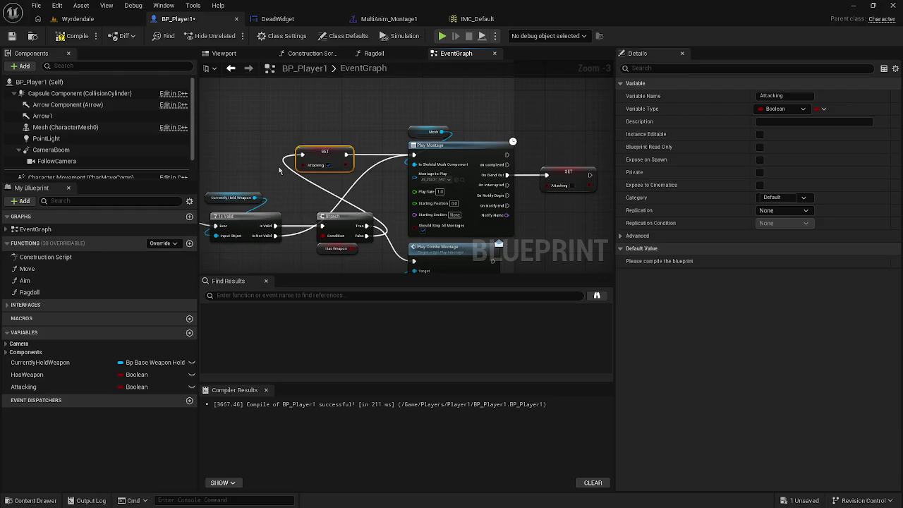
pyautogui.moveTo(364, 158); pyautogui.dragTo(635, 150)
pyautogui.moveTo(365, 158); pyautogui.dragTo(486, 152)
pyautogui.click(309, 206)
pyautogui.moveTo(309, 207); pyautogui.dragTo(258, 205)
# Add an Attacking getter that feeds the Condition of a new Branch node
pyautogui.moveTo(47, 391)
pyautogui.mouseDown()
pyautogui.moveTo(324, 145)
pyautogui.moveTo(390, 111)
pyautogui.mouseUp()
pyautogui.click(340, 160)
pyautogui.write('branch')
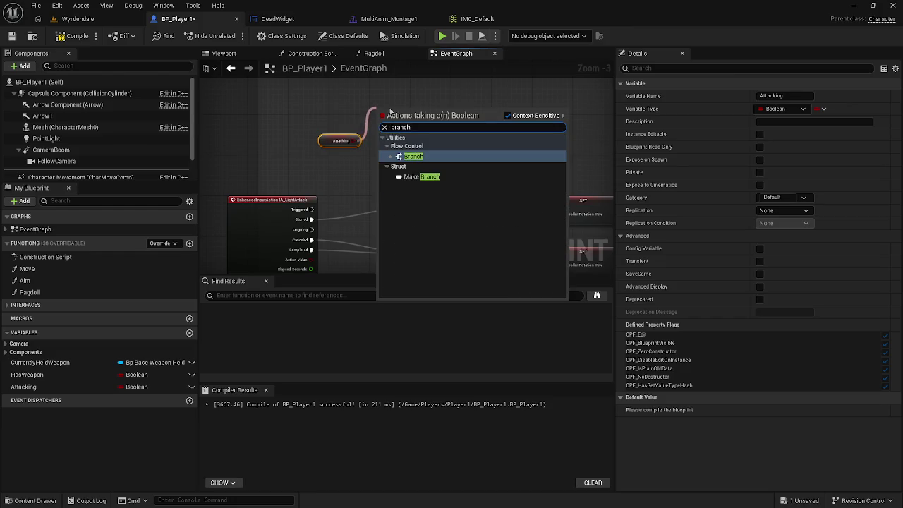
pyautogui.click(450, 158)
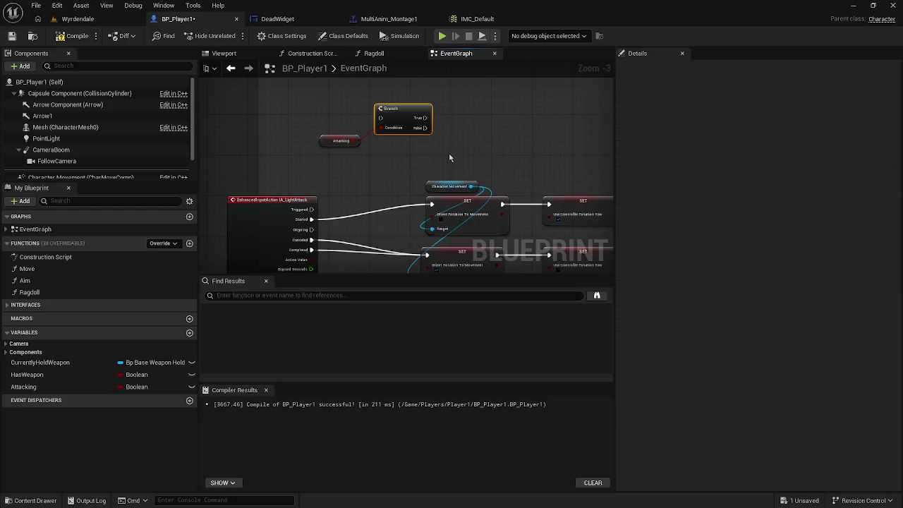
# Wire the Branch to the Started event, then undo back to the Attacking-to-Condition link
pyautogui.moveTo(381, 118)
pyautogui.mouseDown()
pyautogui.moveTo(343, 211)
pyautogui.moveTo(313, 223)
pyautogui.moveTo(367, 132)
pyautogui.mouseUp()
pyautogui.hotkey('ctrl', 'z')
pyautogui.hotkey('ctrl', 'z')
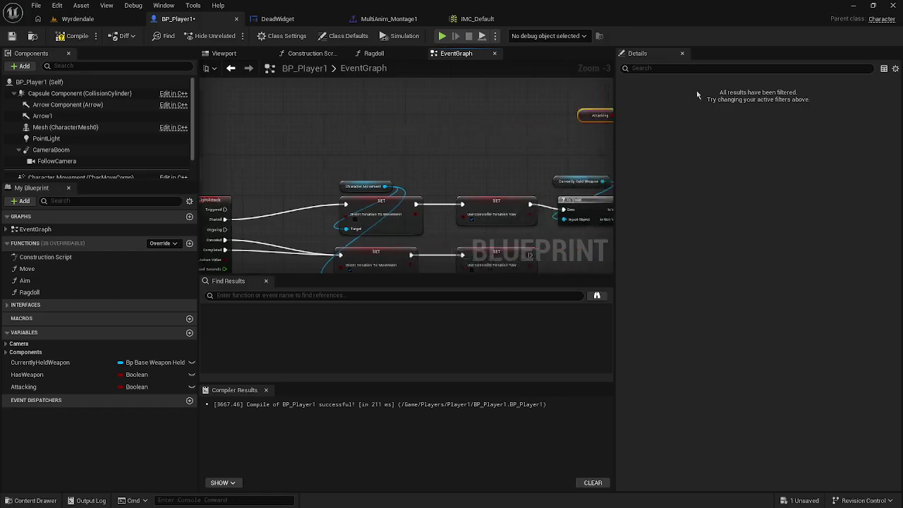
pyautogui.hotkey('ctrl', 'z')
pyautogui.hotkey('ctrl', 'z')
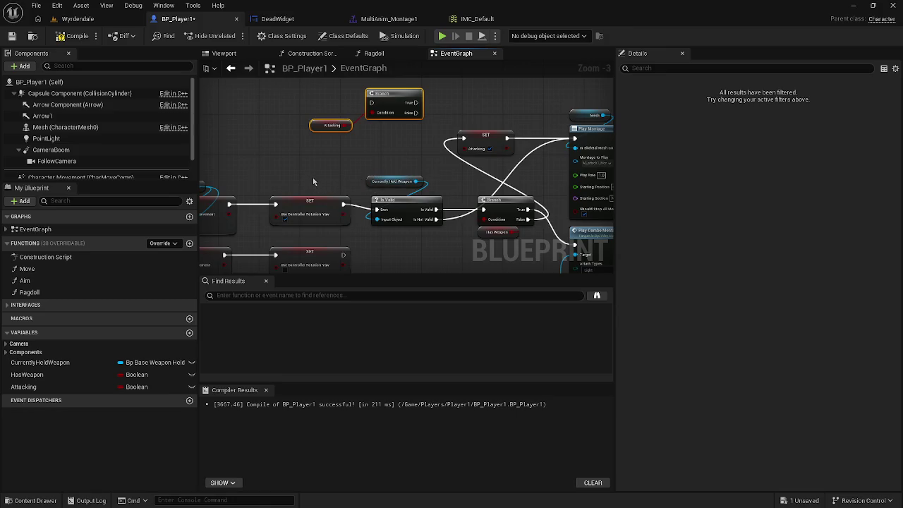
pyautogui.hotkey('ctrl', 'z')
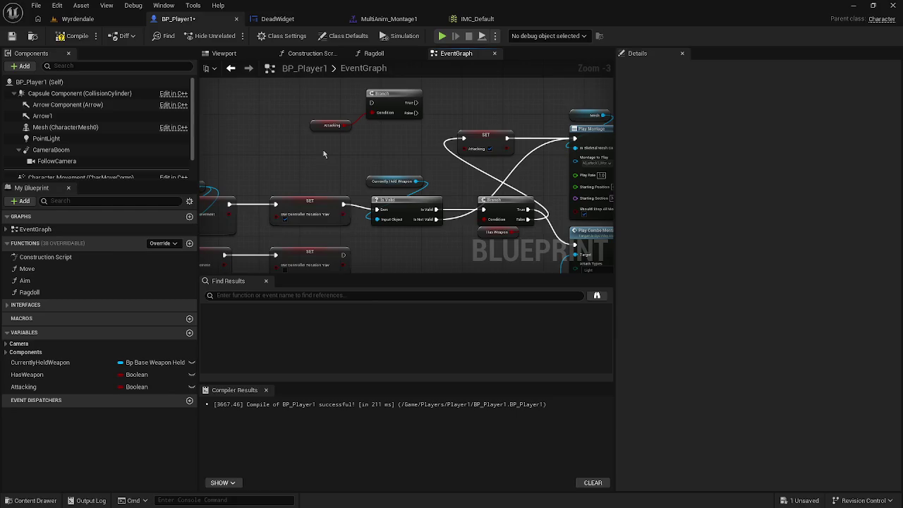
# Connect the Branch's execution input to Is Not Valid and move the Attacking getter above it
pyautogui.moveTo(353, 144); pyautogui.dragTo(330, 148)
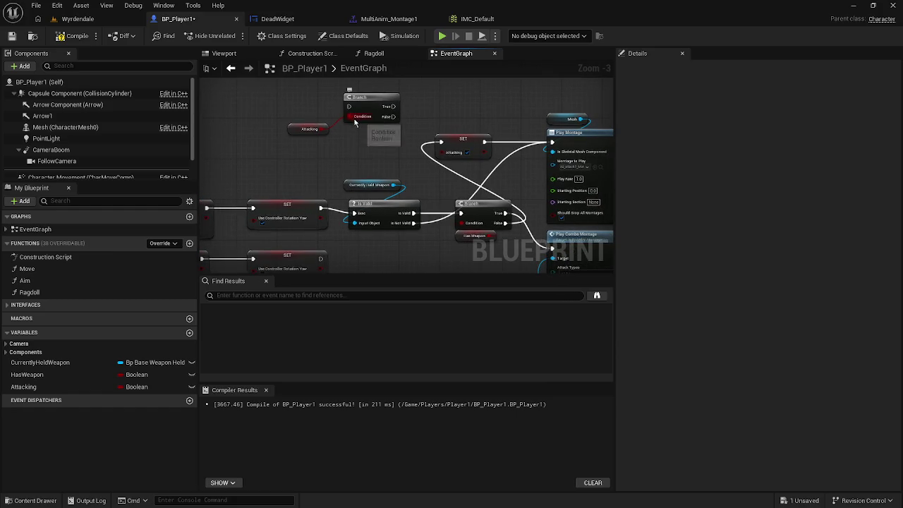
pyautogui.click(302, 133)
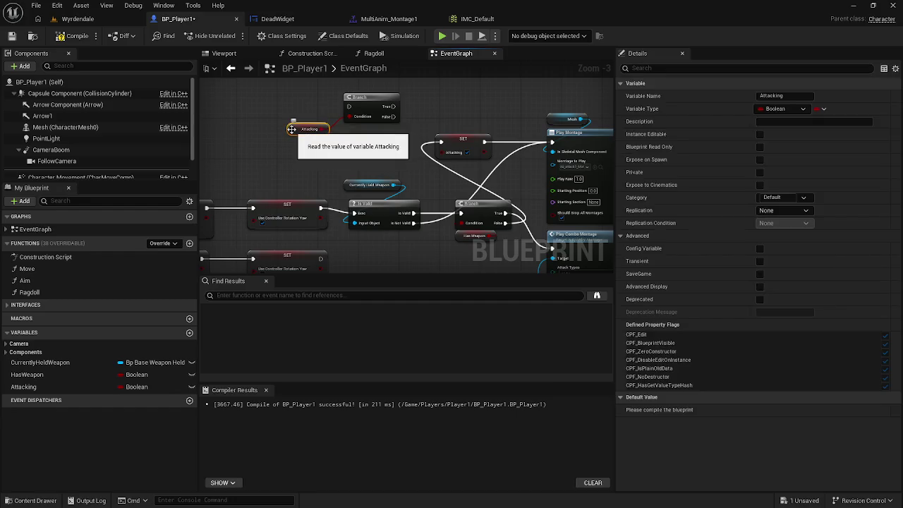
pyautogui.click(347, 113)
pyautogui.moveTo(348, 108); pyautogui.dragTo(317, 120)
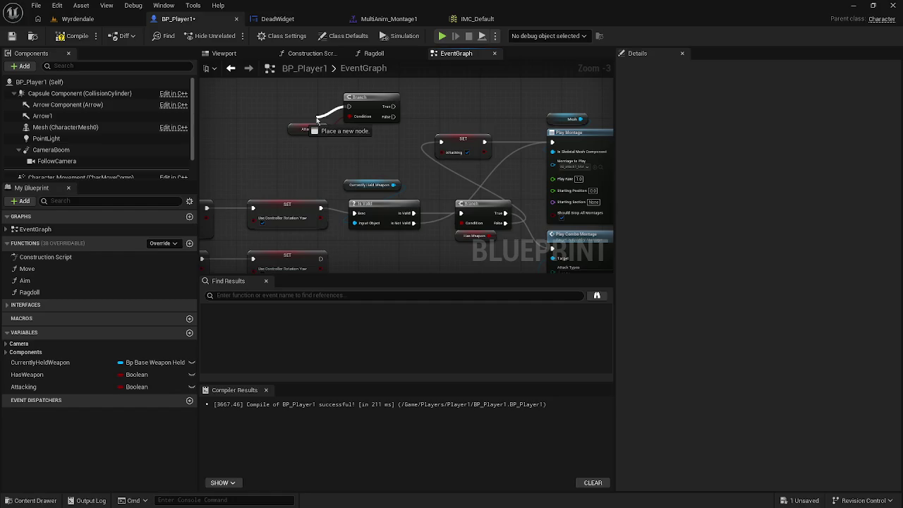
pyautogui.moveTo(317, 121); pyautogui.dragTo(415, 224)
pyautogui.moveTo(393, 107)
pyautogui.mouseDown()
pyautogui.moveTo(547, 151)
pyautogui.moveTo(552, 143)
pyautogui.mouseUp()
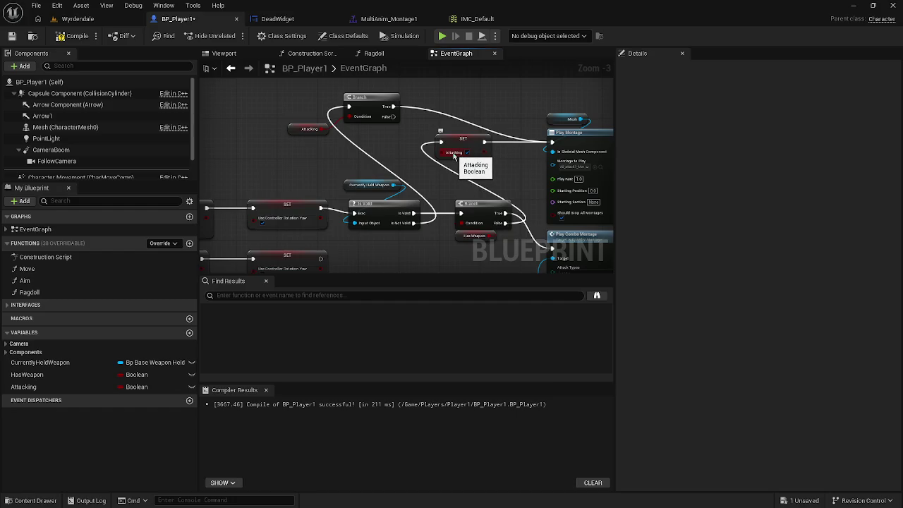
pyautogui.moveTo(295, 131)
pyautogui.mouseDown()
pyautogui.moveTo(328, 94)
pyautogui.moveTo(350, 86)
pyautogui.mouseUp()
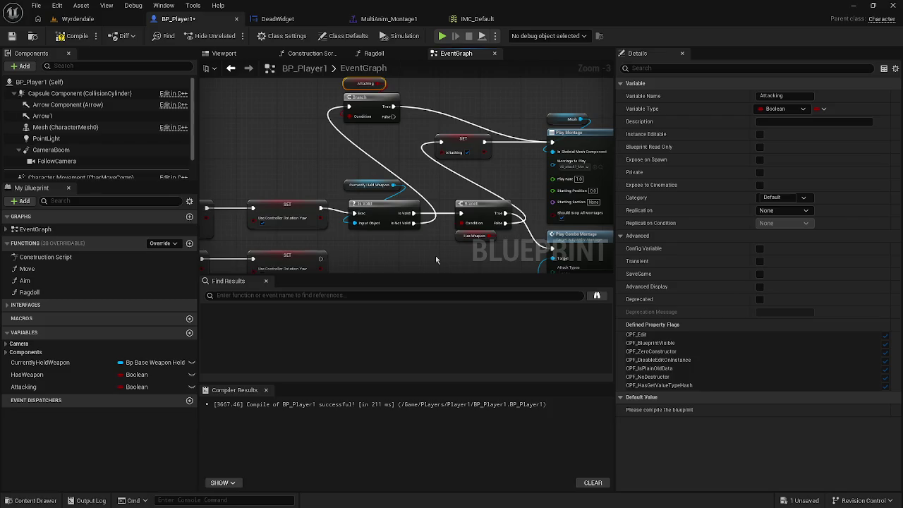
# Compile BP_Player1 and move the Attacking getter beside the Branch condition
pyautogui.moveTo(434, 194); pyautogui.dragTo(390, 228)
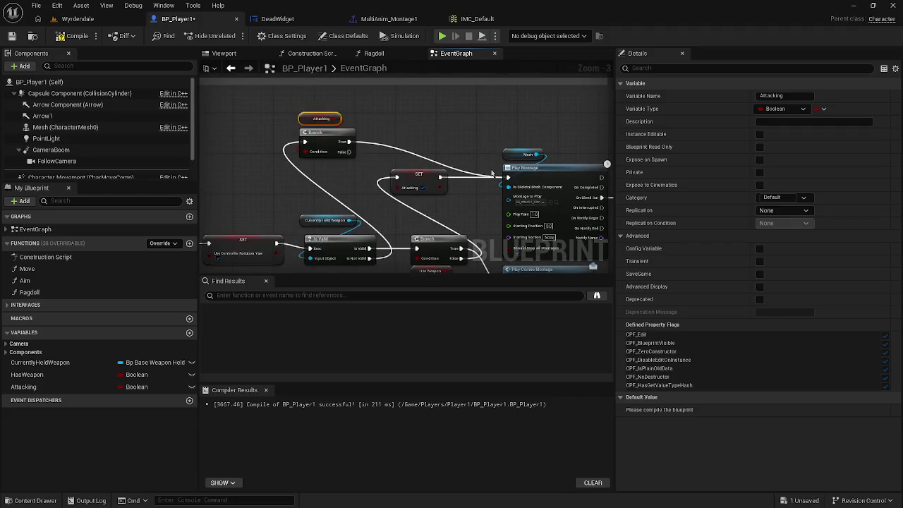
pyautogui.click(81, 37)
pyautogui.moveTo(311, 118)
pyautogui.mouseDown()
pyautogui.moveTo(270, 107)
pyautogui.moveTo(258, 121)
pyautogui.moveTo(257, 152)
pyautogui.mouseUp()
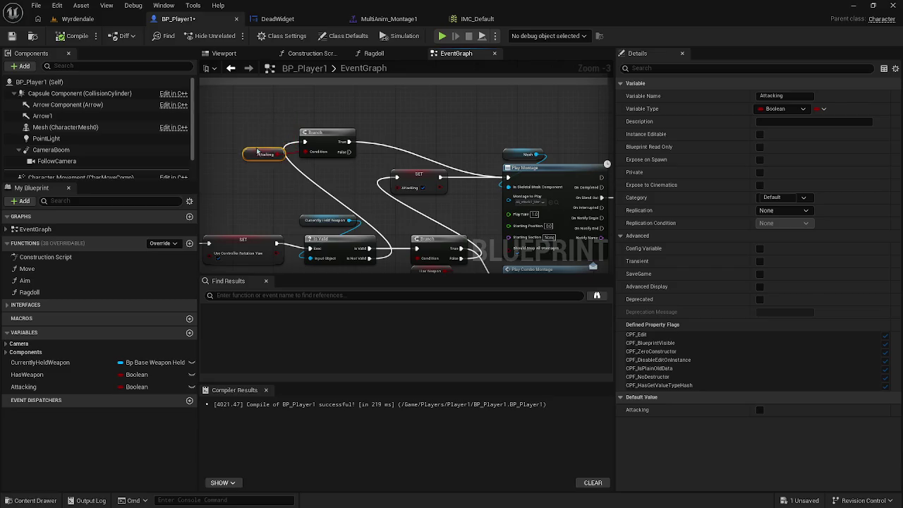
pyautogui.click(64, 387)
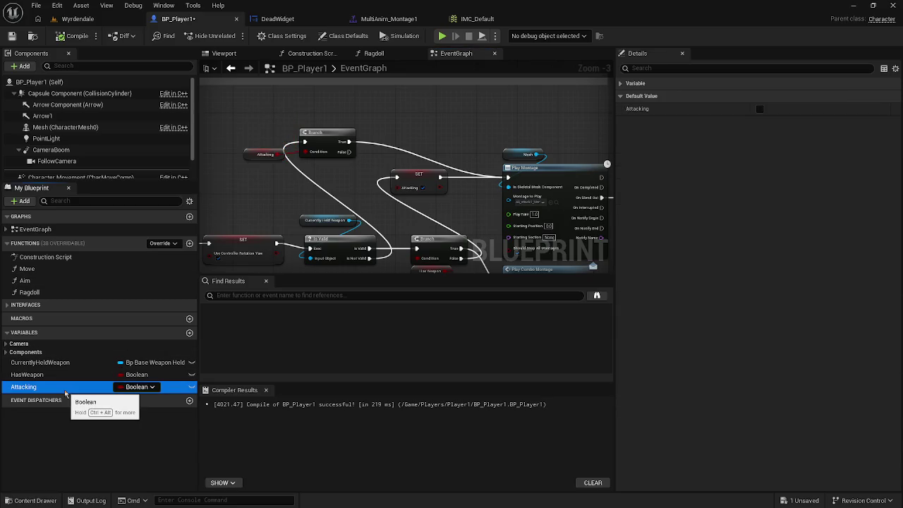
# Rename the Attacking variable to NotMelleeAttacking and move its getter above the Branch
pyautogui.click(61, 387)
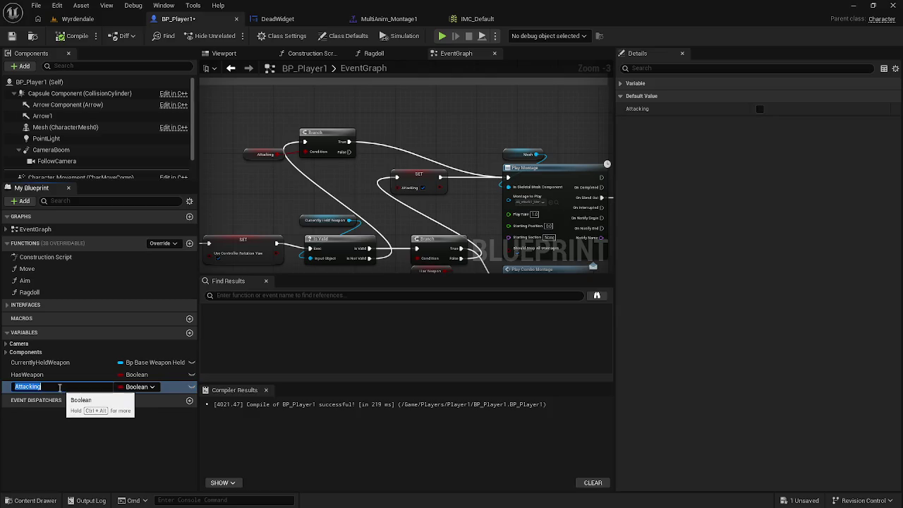
pyautogui.click(60, 388)
pyautogui.write('N')
pyautogui.write('ot')
pyautogui.write('Mellee')
pyautogui.press('Return')
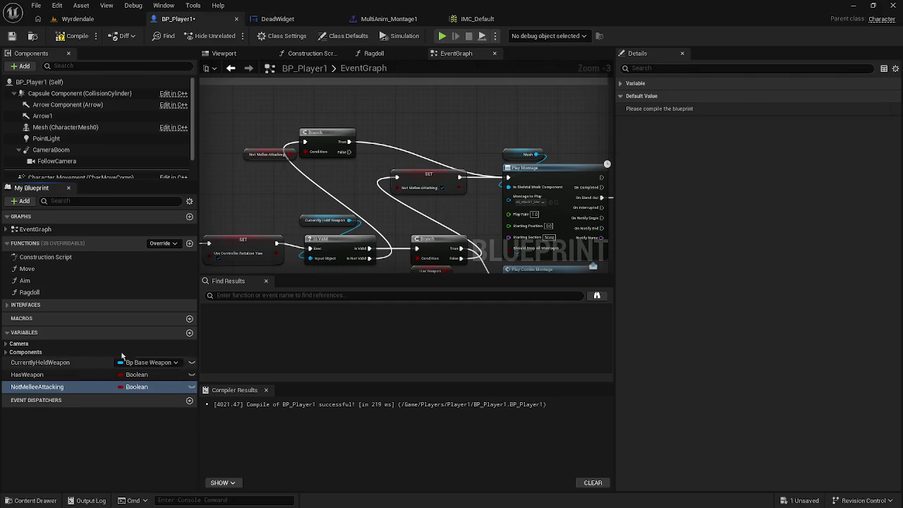
pyautogui.moveTo(266, 155)
pyautogui.mouseDown()
pyautogui.moveTo(299, 118)
pyautogui.moveTo(317, 121)
pyautogui.mouseUp()
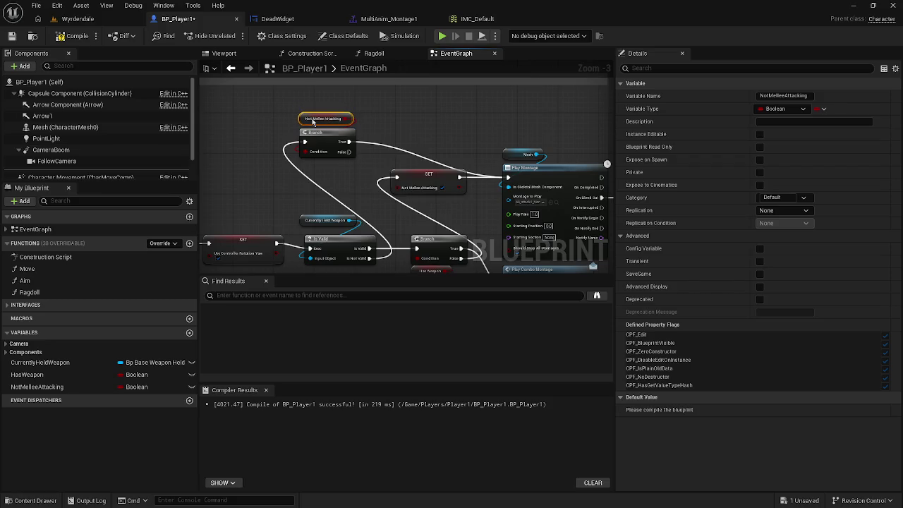
# Disconnect the SET Not Melee Attacking node before Play Montage from the Branch and delete it
pyautogui.click(336, 210)
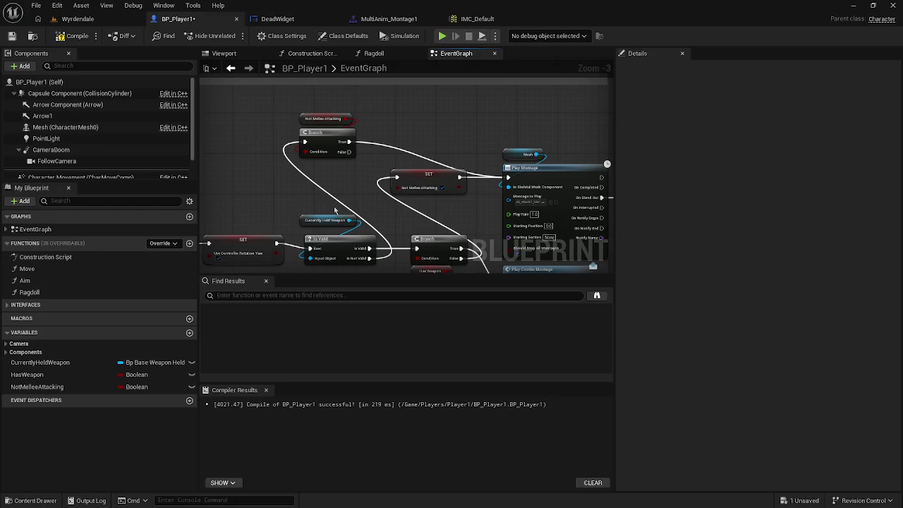
pyautogui.moveTo(335, 210); pyautogui.dragTo(304, 178)
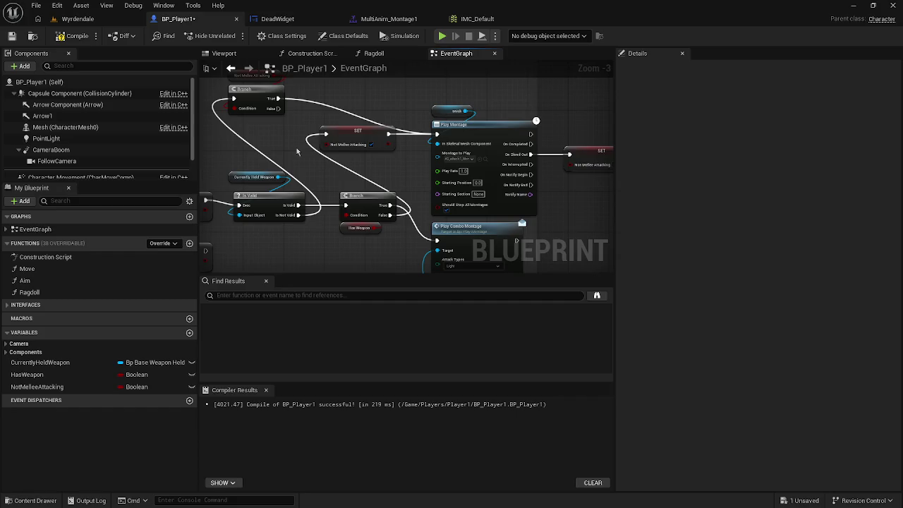
pyautogui.moveTo(297, 152)
pyautogui.mouseDown()
pyautogui.moveTo(224, 156)
pyautogui.moveTo(317, 157)
pyautogui.mouseUp()
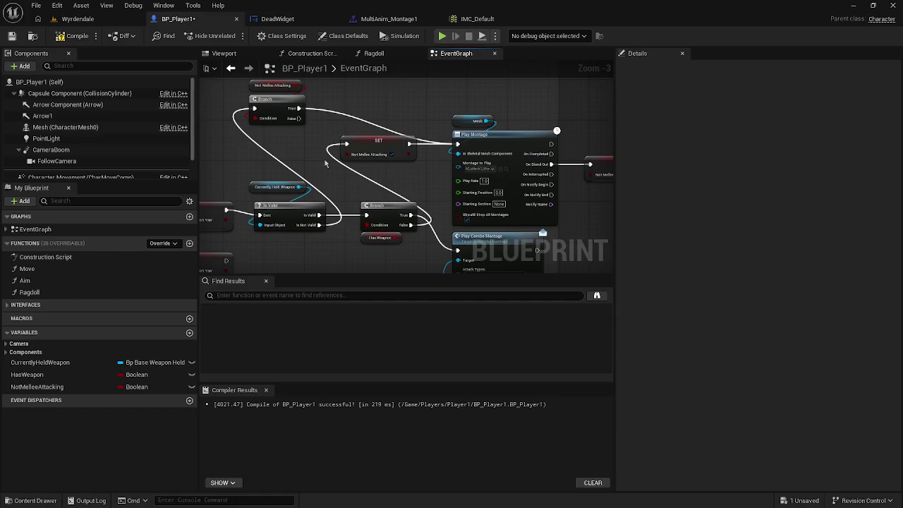
pyautogui.scroll(1, 343, 186)
pyautogui.scroll(1, 343, 186)
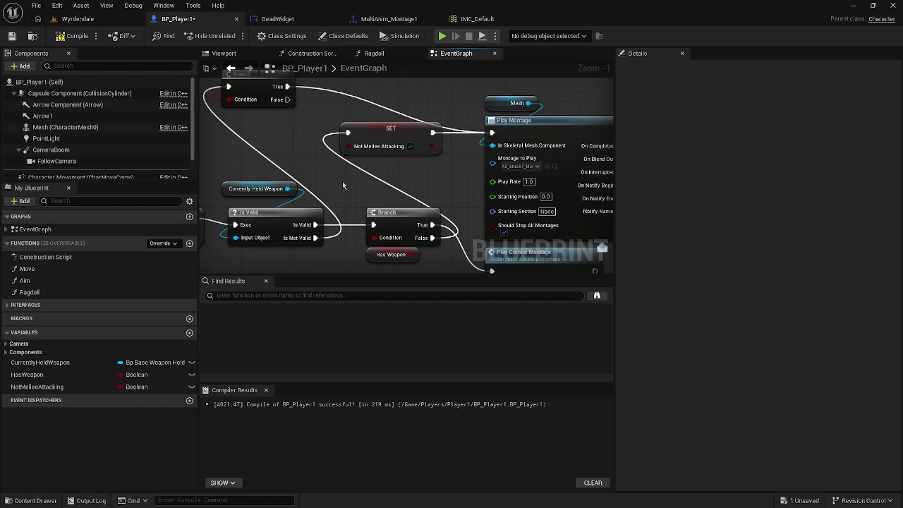
pyautogui.keyDown('alt'); pyautogui.click(348, 132); pyautogui.keyUp('alt')
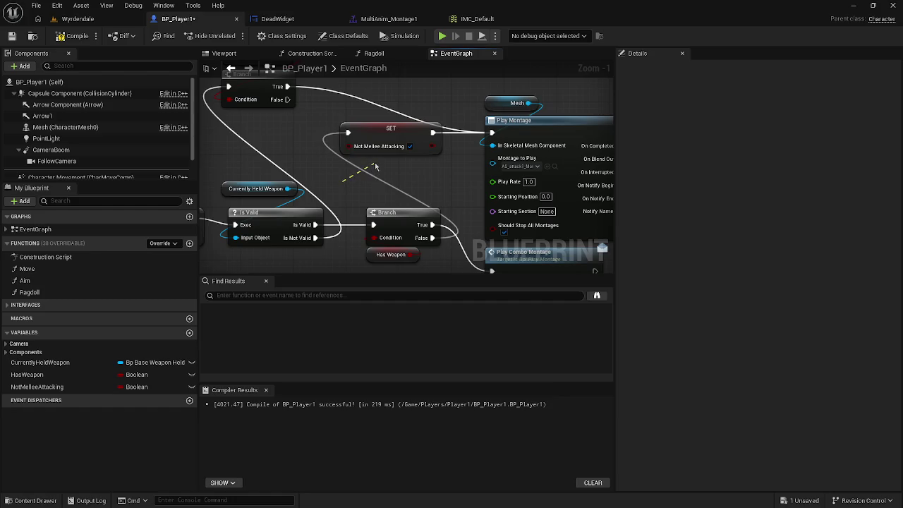
pyautogui.click(367, 136)
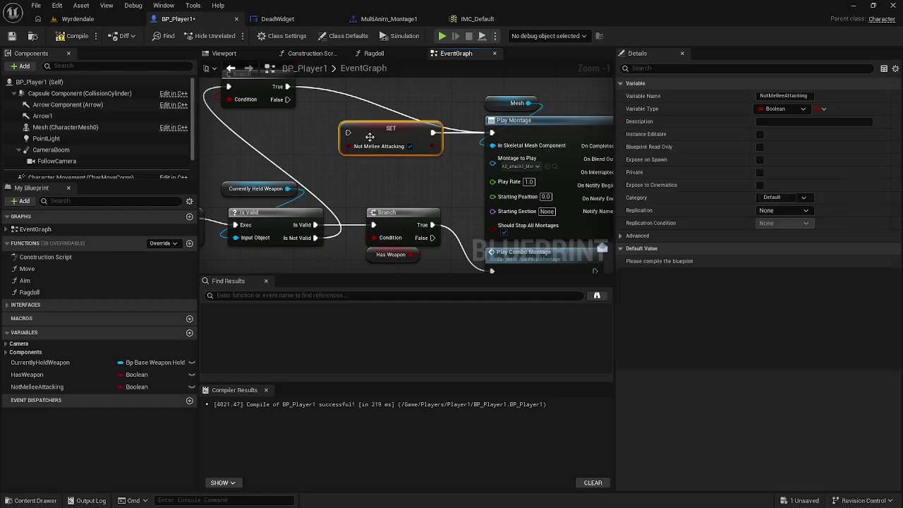
pyautogui.press('Delete')
# Delete the remaining SET node after On Blend Out and recompile BP_Player1
pyautogui.scroll(-1, 360, 136)
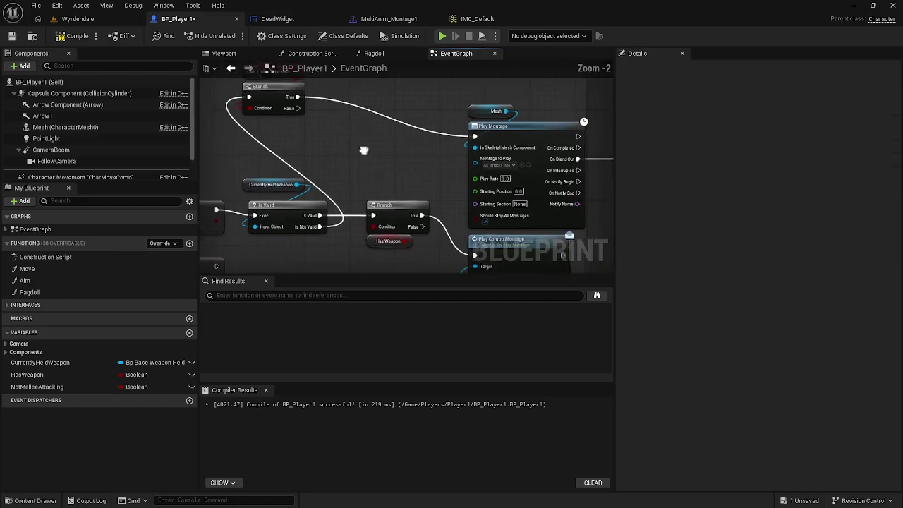
pyautogui.click(308, 111)
pyautogui.press('Delete')
pyautogui.moveTo(341, 137)
pyautogui.mouseDown()
pyautogui.moveTo(276, 106)
pyautogui.moveTo(227, 111)
pyautogui.mouseUp()
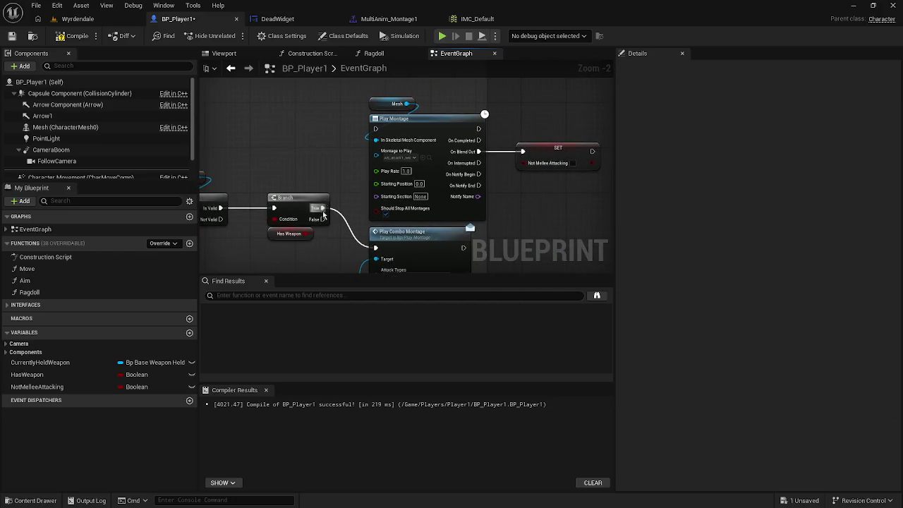
pyautogui.click(558, 150)
pyautogui.press('Delete')
pyautogui.click(73, 36)
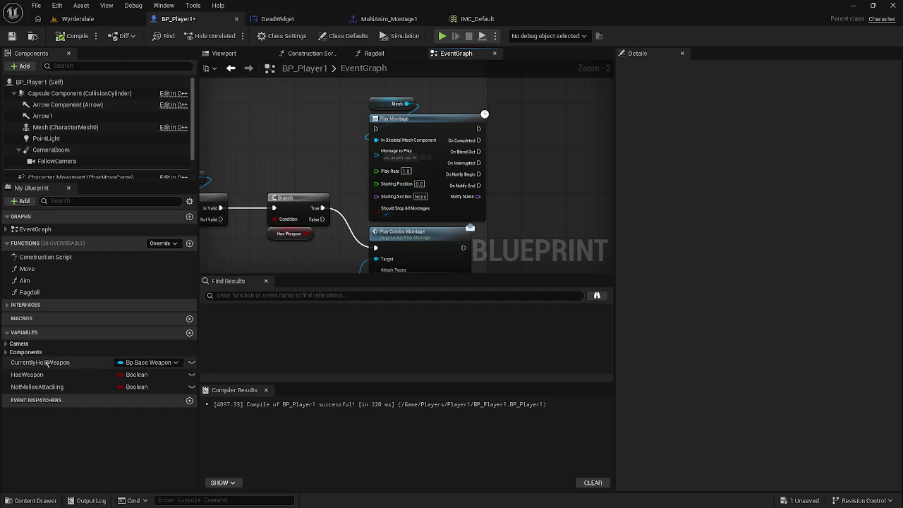
# Delete the NotMelleeAttacking variable from BP_Player1
pyautogui.click(39, 387)
pyautogui.press('Delete')
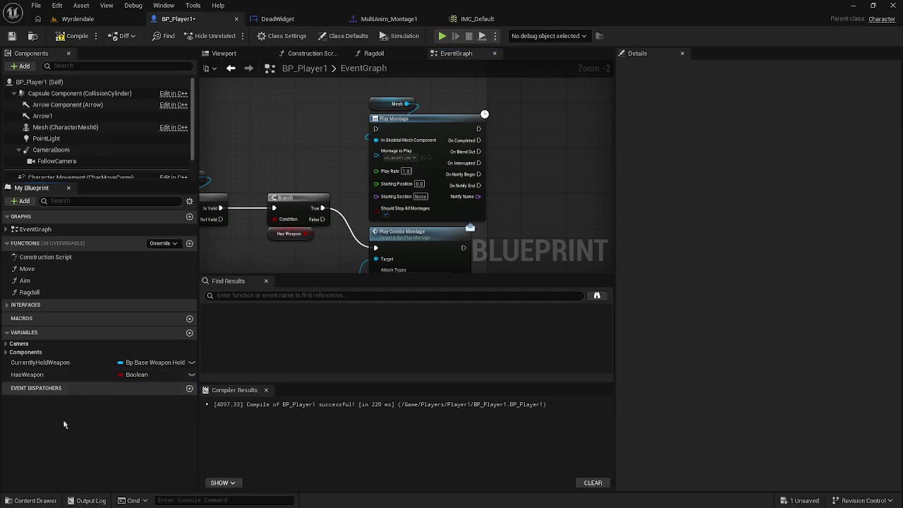
pyautogui.moveTo(281, 178)
pyautogui.mouseDown()
pyautogui.moveTo(228, 93)
pyautogui.moveTo(229, 162)
pyautogui.moveTo(338, 276)
pyautogui.mouseUp()
pyautogui.scroll(-1, 228, 93)
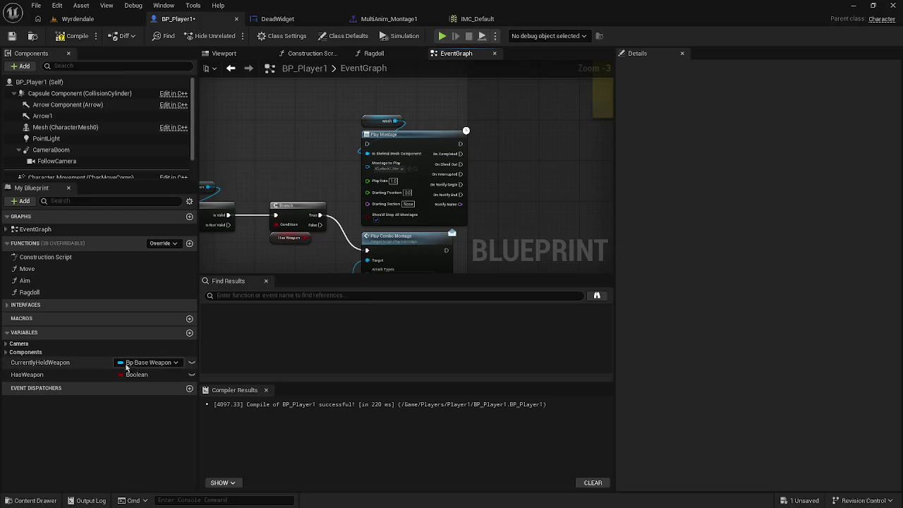
# Add a new Boolean variable, keeping the default name NewVar
pyautogui.click(188, 334)
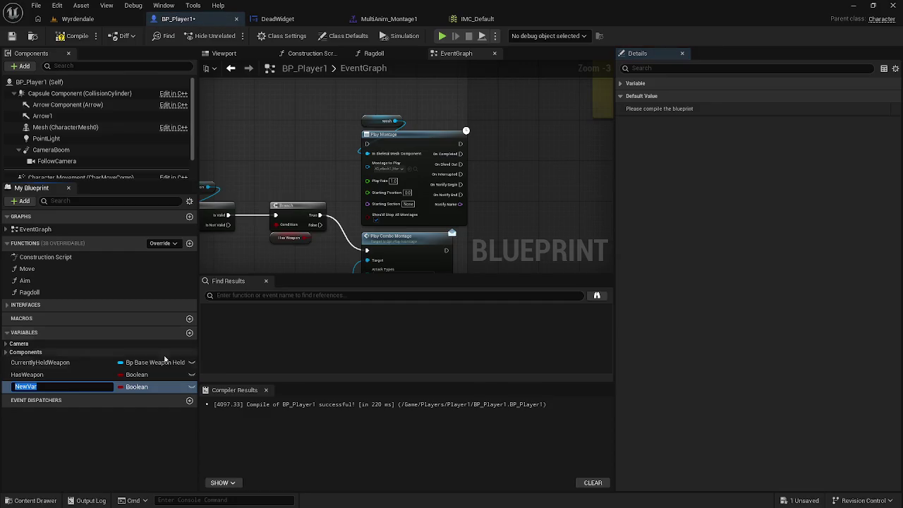
pyautogui.press('Return')
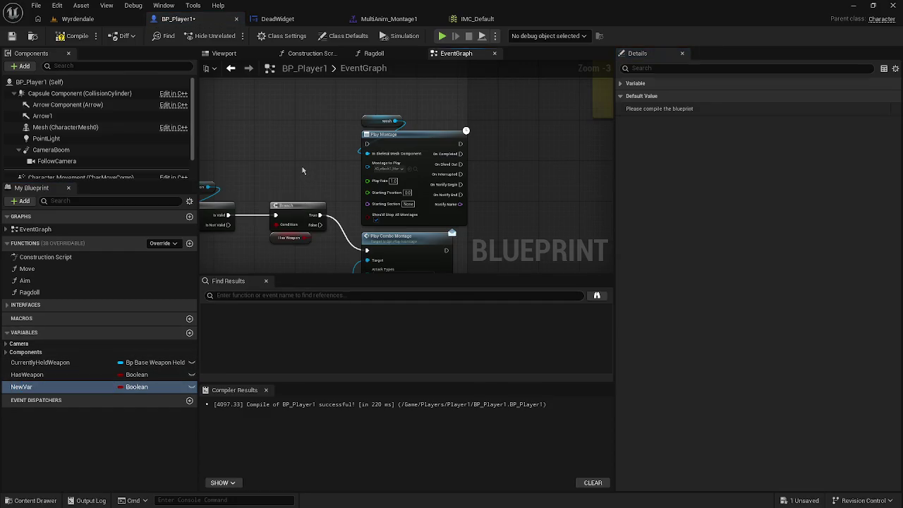
pyautogui.moveTo(302, 167); pyautogui.dragTo(365, 179)
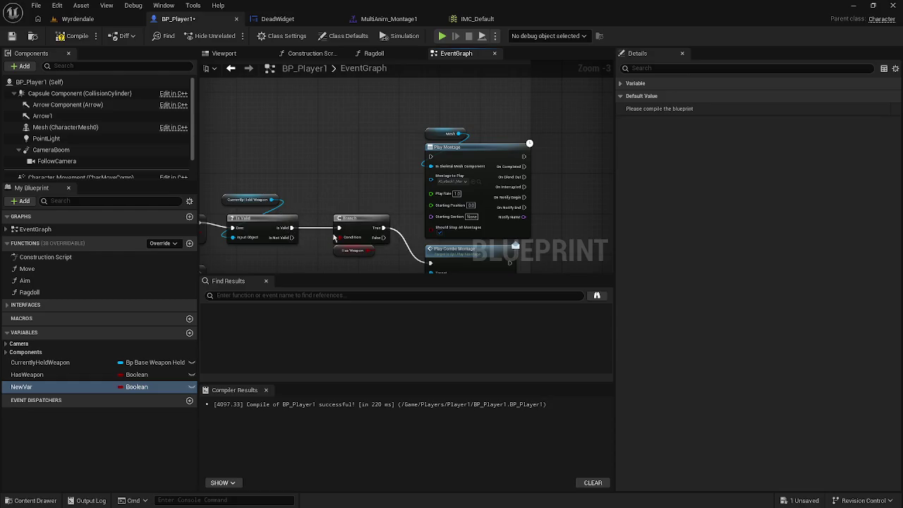
# Wire the Branch False output and Is Not Valid into Play Montage's execution input
pyautogui.moveTo(381, 240)
pyautogui.mouseDown()
pyautogui.moveTo(412, 235)
pyautogui.moveTo(432, 157)
pyautogui.mouseUp()
pyautogui.moveTo(291, 238)
pyautogui.mouseDown()
pyautogui.moveTo(377, 181)
pyautogui.moveTo(435, 162)
pyautogui.mouseUp()
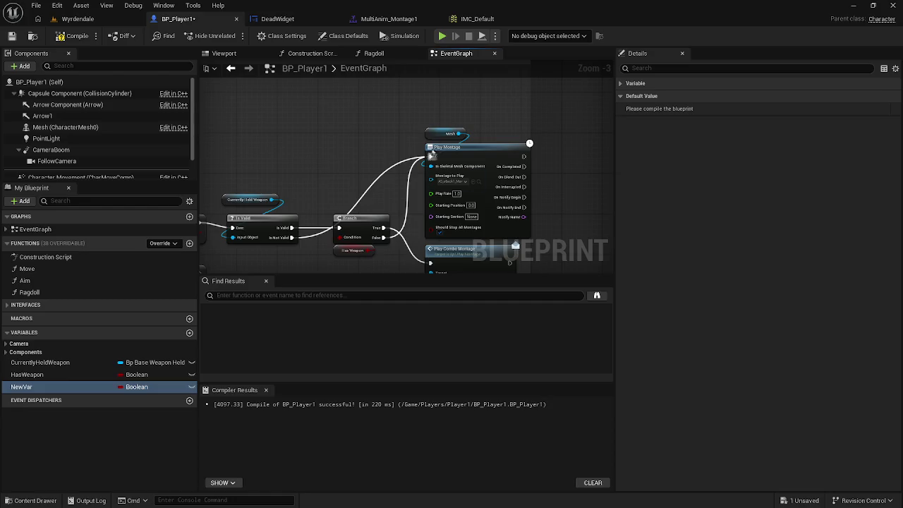
pyautogui.moveTo(442, 150)
pyautogui.mouseDown()
pyautogui.moveTo(573, 145)
pyautogui.moveTo(559, 144)
pyautogui.mouseUp()
pyautogui.moveTo(481, 135); pyautogui.dragTo(366, 134)
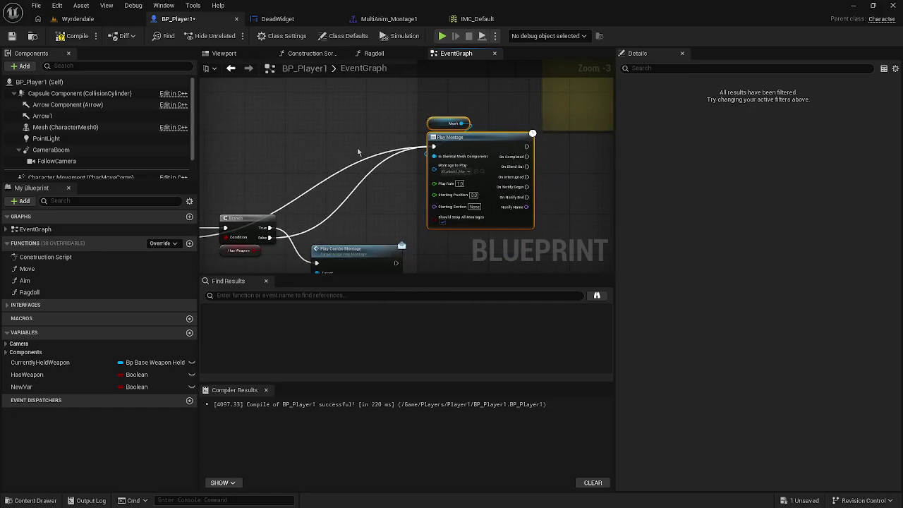
pyautogui.scroll(-2, 323, 155)
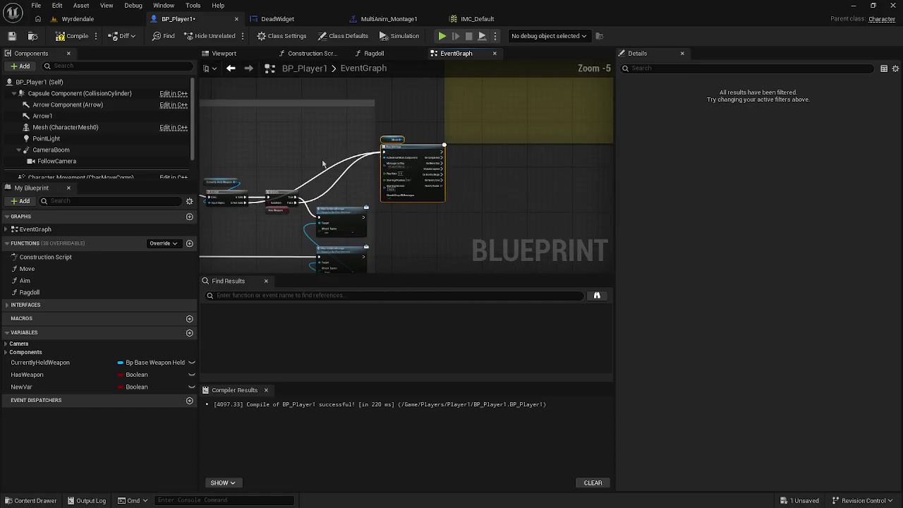
# Place a NewVar getter node and a SET NewVar node in the graph
pyautogui.click(45, 390)
pyautogui.click(38, 425)
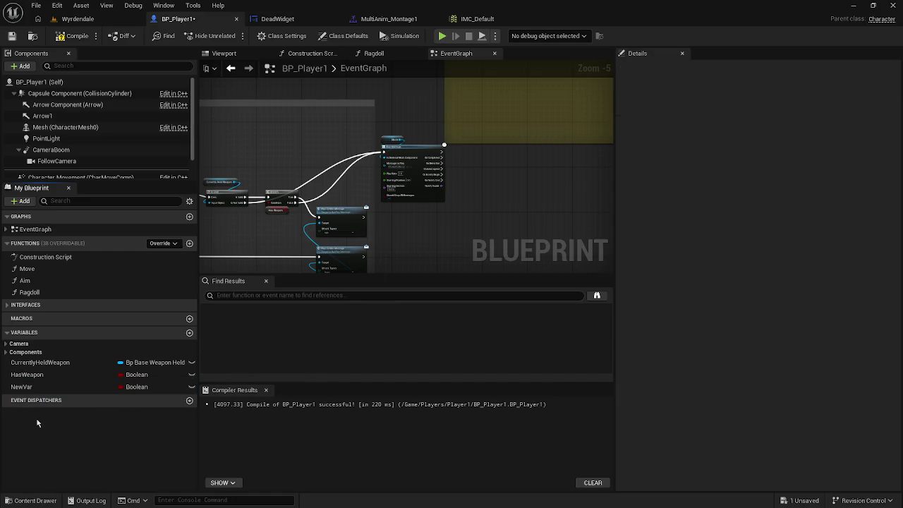
pyautogui.moveTo(29, 386)
pyautogui.mouseDown()
pyautogui.moveTo(218, 220)
pyautogui.moveTo(274, 134)
pyautogui.mouseUp()
pyautogui.click(290, 150)
pyautogui.scroll(3, 295, 156)
pyautogui.moveTo(28, 387)
pyautogui.mouseDown()
pyautogui.moveTo(84, 353)
pyautogui.moveTo(303, 170)
pyautogui.moveTo(360, 143)
pyautogui.moveTo(361, 124)
pyautogui.mouseUp()
pyautogui.click(321, 170)
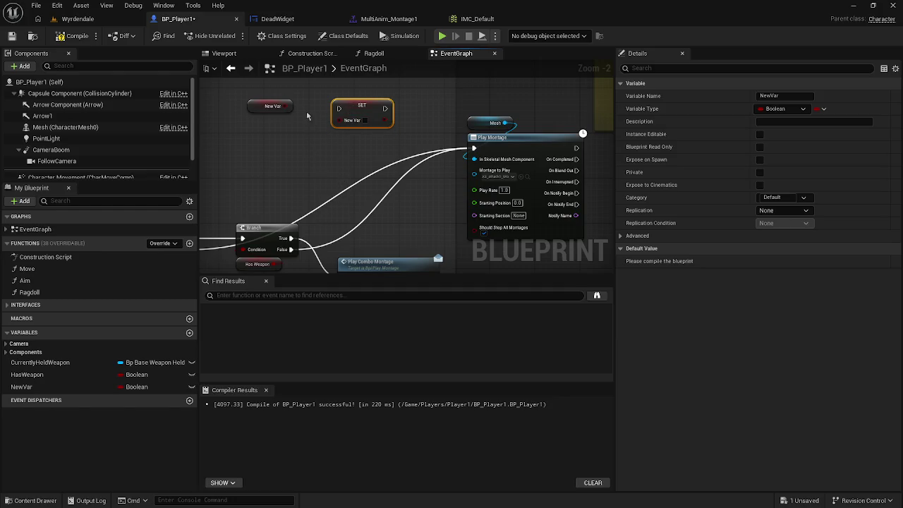
# Wire Branch True and Is Not Valid into SET NewVar and tick it to true
pyautogui.moveTo(291, 237)
pyautogui.mouseDown()
pyautogui.moveTo(339, 145)
pyautogui.moveTo(330, 112)
pyautogui.moveTo(336, 120)
pyautogui.mouseUp()
pyautogui.moveTo(204, 193); pyautogui.dragTo(326, 201)
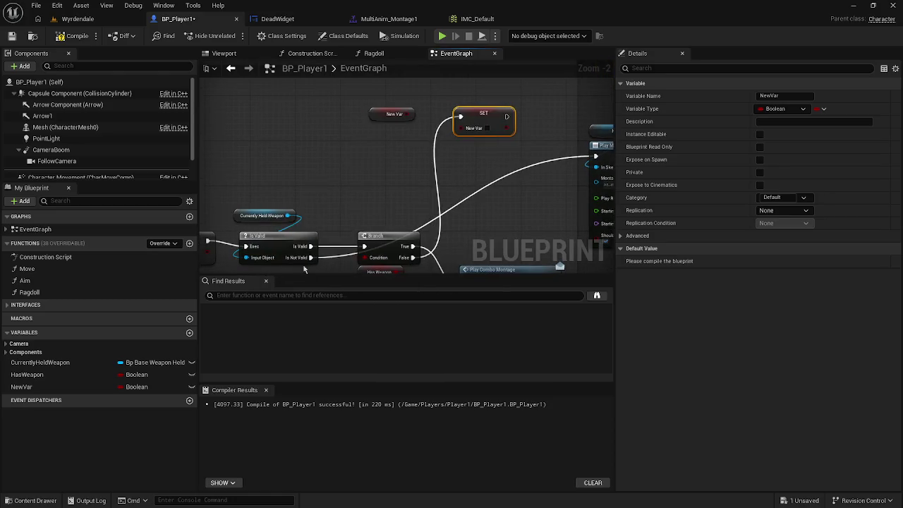
pyautogui.moveTo(311, 258); pyautogui.dragTo(459, 117)
pyautogui.moveTo(459, 177); pyautogui.dragTo(303, 153)
pyautogui.moveTo(333, 112)
pyautogui.mouseDown()
pyautogui.moveTo(310, 146)
pyautogui.moveTo(348, 134)
pyautogui.moveTo(439, 133)
pyautogui.mouseUp()
pyautogui.click(308, 140)
# Duplicate the SET NewVar node and run On Blend Out into the copy
pyautogui.hotkey('ctrl', 'c')
pyautogui.hotkey('ctrl', 'v')
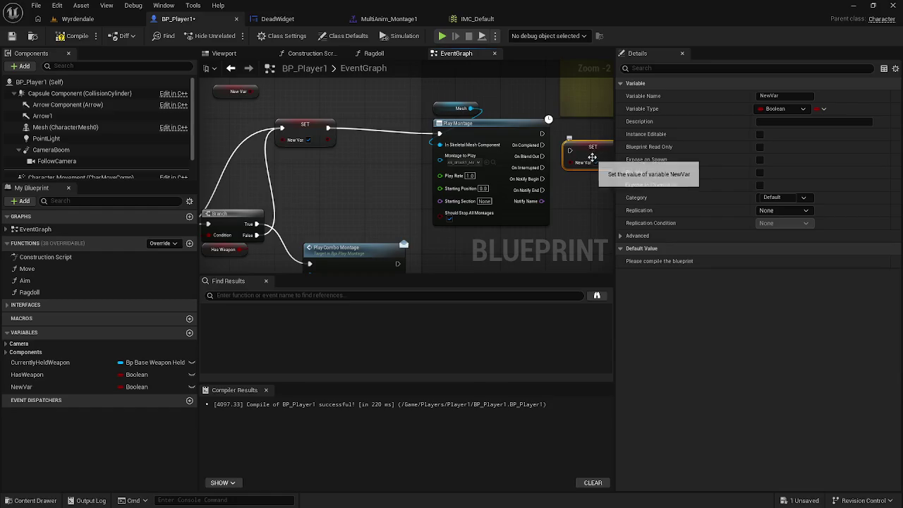
pyautogui.moveTo(570, 150)
pyautogui.mouseDown()
pyautogui.moveTo(543, 156)
pyautogui.moveTo(598, 152)
pyautogui.mouseUp()
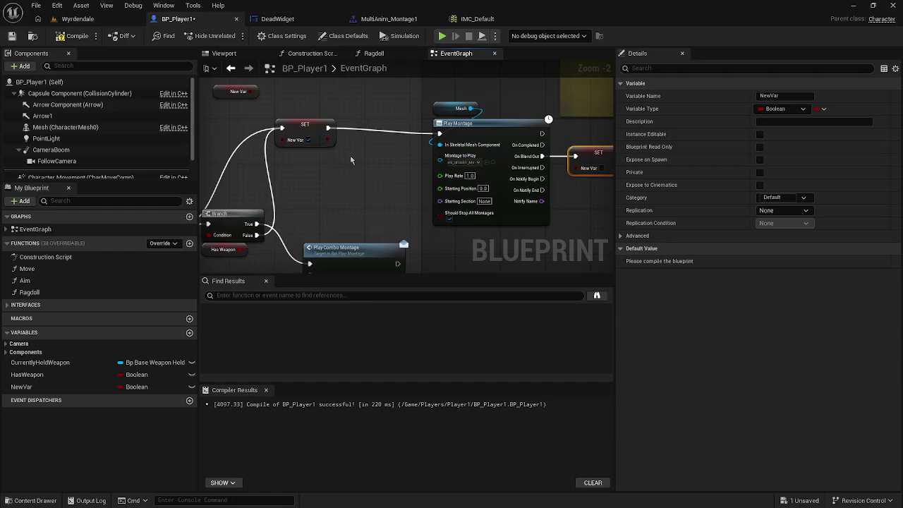
pyautogui.moveTo(307, 132); pyautogui.dragTo(386, 137)
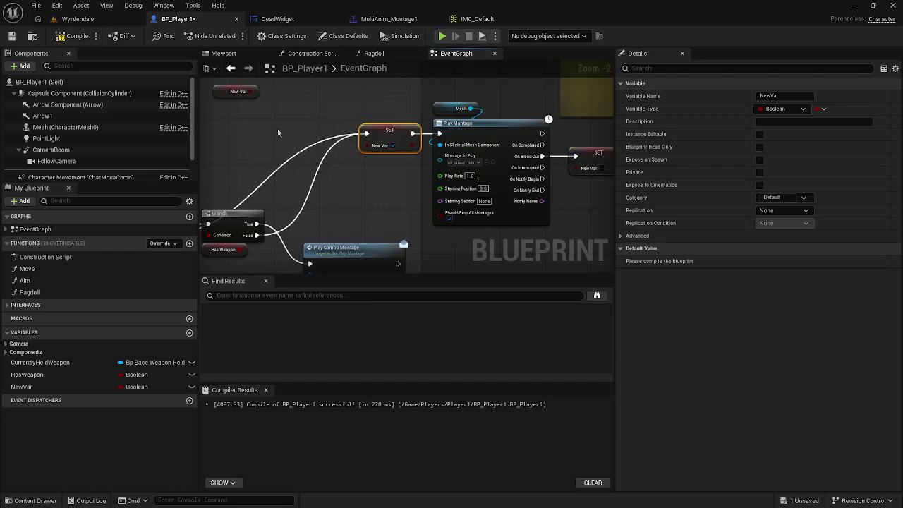
# Add a Branch conditioned on the NewVar getter, wire True into SET NewVar, and recompile
pyautogui.moveTo(254, 91); pyautogui.dragTo(265, 108)
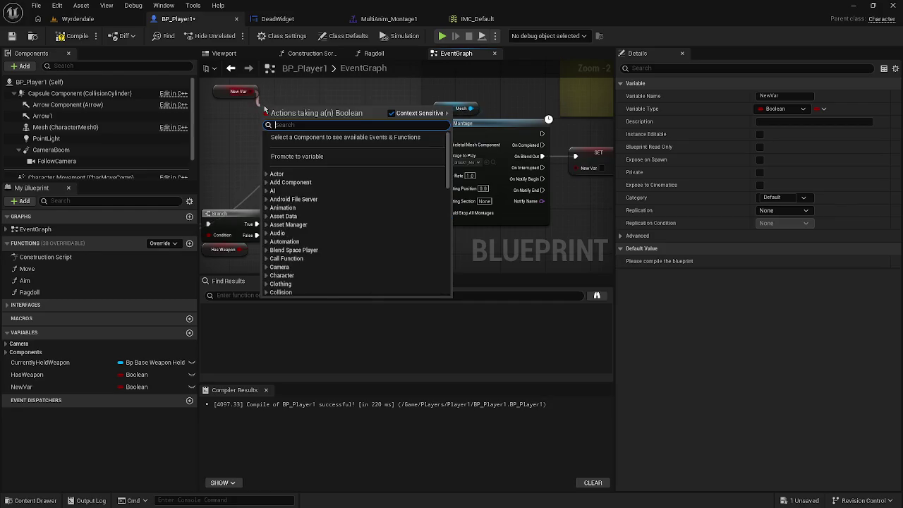
pyautogui.write('bra')
pyautogui.click(298, 170)
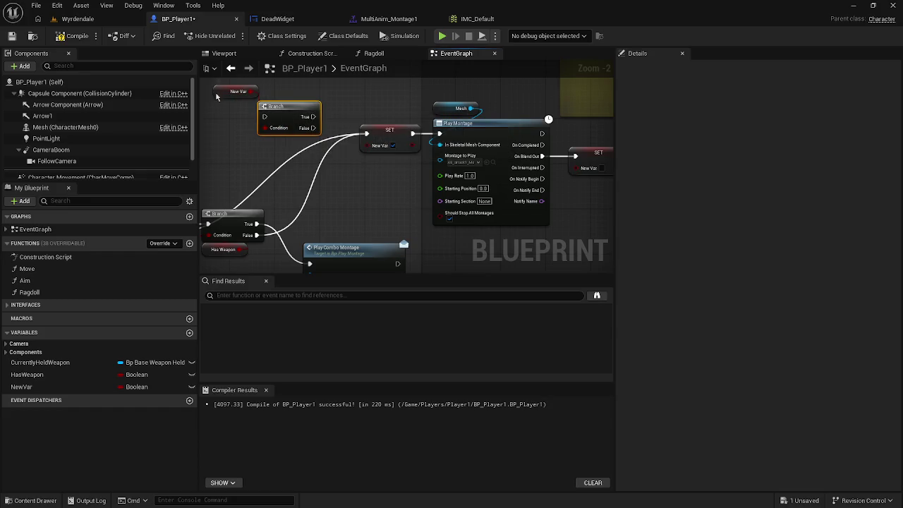
pyautogui.moveTo(219, 94); pyautogui.dragTo(263, 97)
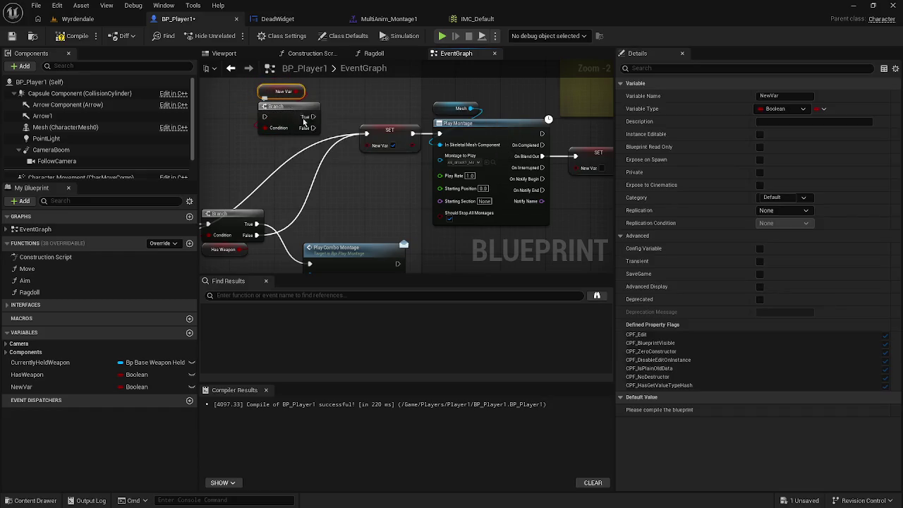
pyautogui.moveTo(313, 117)
pyautogui.mouseDown()
pyautogui.moveTo(352, 140)
pyautogui.moveTo(366, 134)
pyautogui.moveTo(262, 119)
pyautogui.moveTo(257, 224)
pyautogui.moveTo(365, 121)
pyautogui.mouseUp()
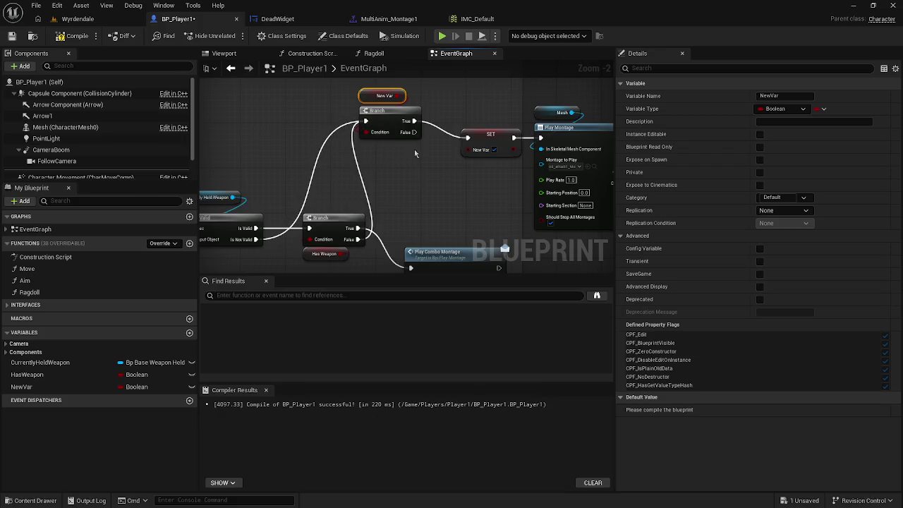
pyautogui.click(349, 121)
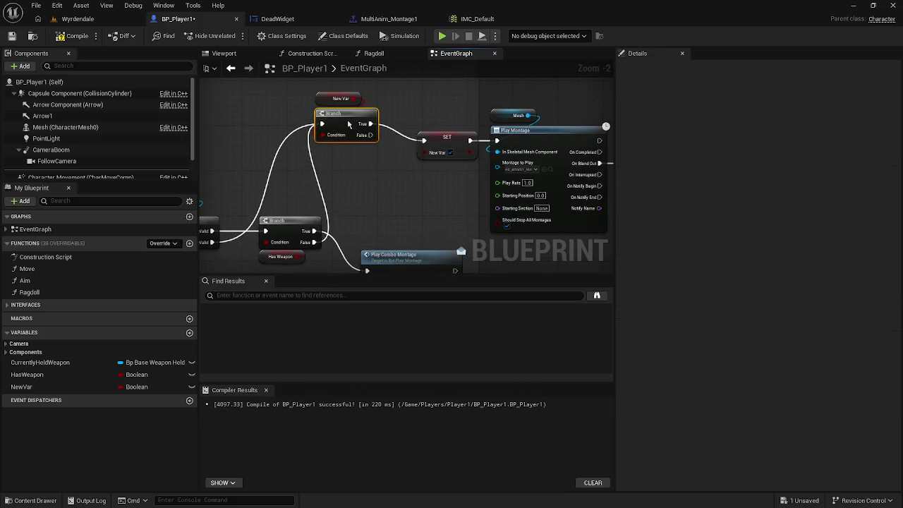
pyautogui.moveTo(369, 182); pyautogui.dragTo(304, 193)
pyautogui.click(73, 36)
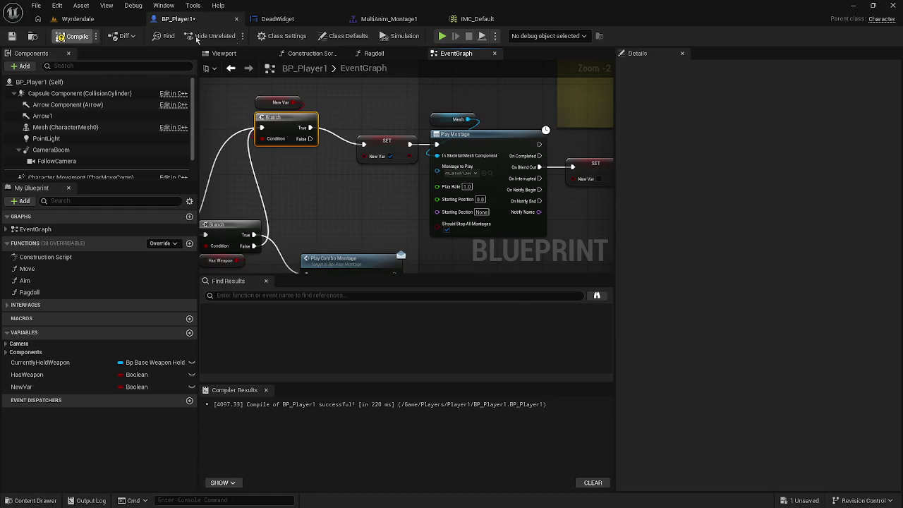
# Run a brief play-test of the level, stop it, and zoom the event graph out
pyautogui.click(442, 36)
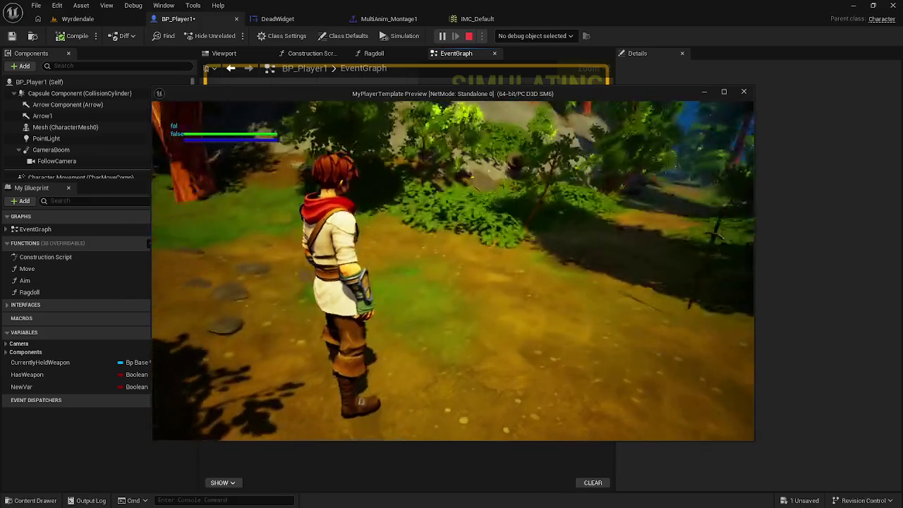
pyautogui.press('Escape')
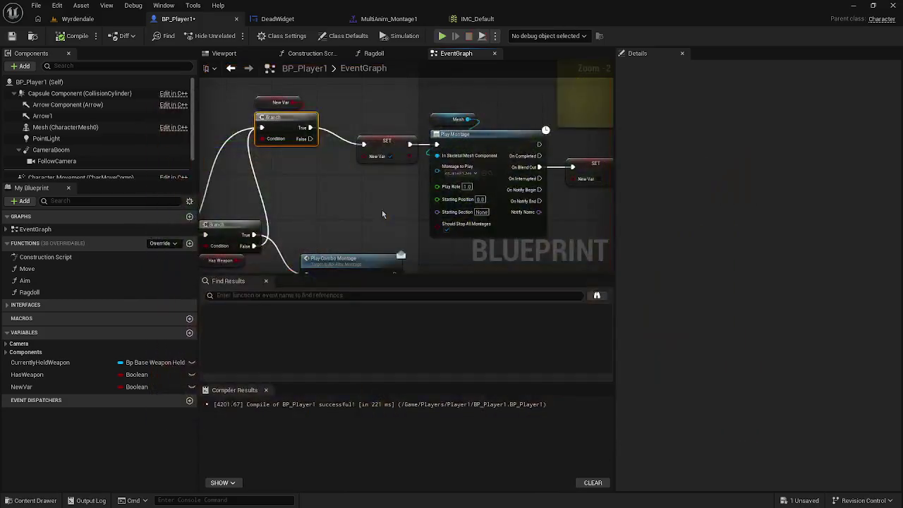
pyautogui.moveTo(376, 208)
pyautogui.mouseDown()
pyautogui.moveTo(362, 202)
pyautogui.moveTo(450, 202)
pyautogui.mouseUp()
pyautogui.scroll(-1, 362, 201)
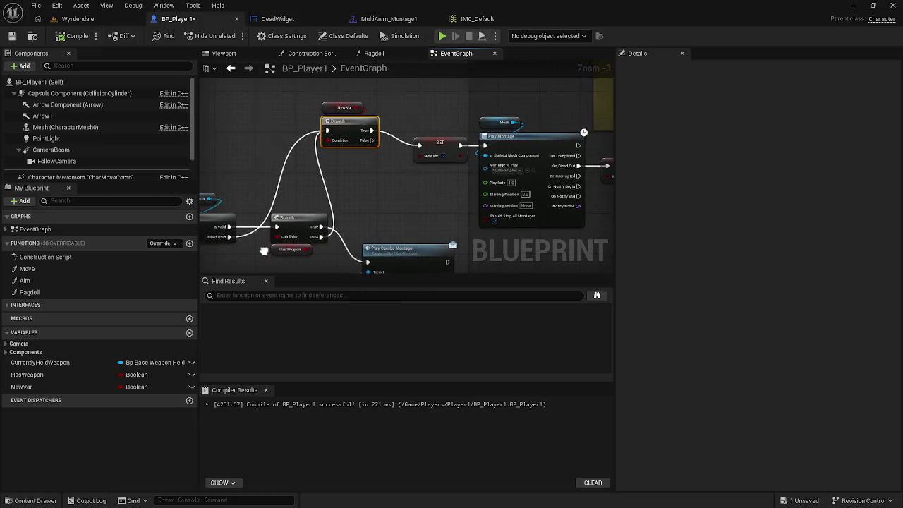
# Break the SET New Var execution wires, move it aside, and wire Branch False onward
pyautogui.moveTo(265, 254); pyautogui.dragTo(321, 251)
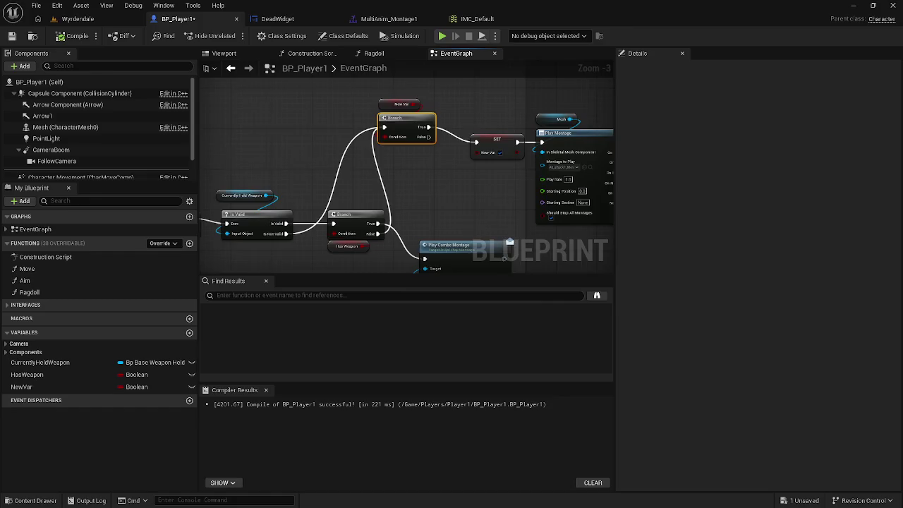
pyautogui.moveTo(448, 181); pyautogui.dragTo(353, 183)
pyautogui.moveTo(343, 184)
pyautogui.mouseDown()
pyautogui.moveTo(335, 192)
pyautogui.moveTo(367, 175)
pyautogui.mouseUp()
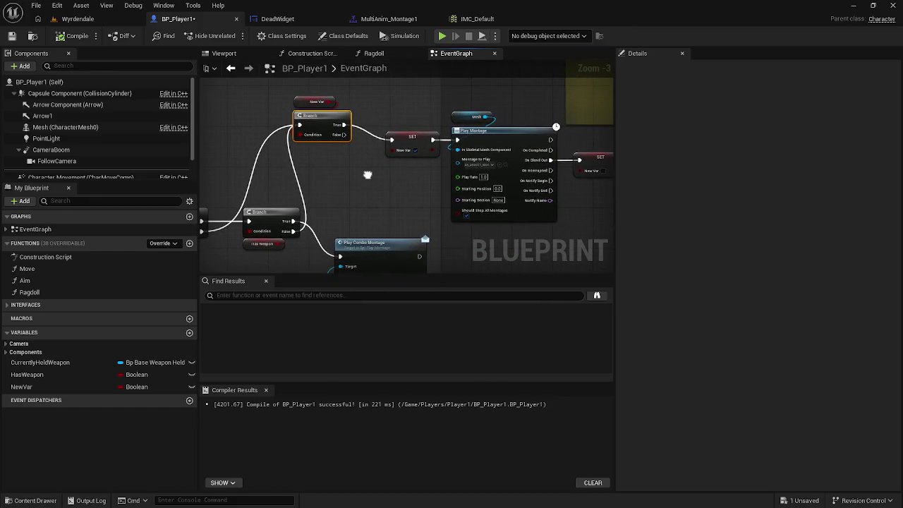
pyautogui.keyDown('alt'); pyautogui.click(393, 139); pyautogui.keyUp('alt')
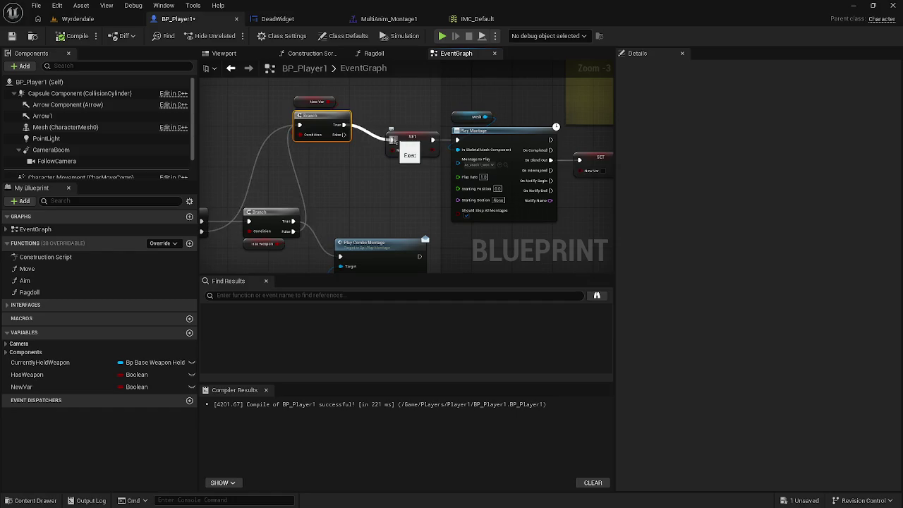
pyautogui.keyDown('alt'); pyautogui.click(433, 139); pyautogui.keyUp('alt')
pyautogui.moveTo(415, 125)
pyautogui.mouseDown()
pyautogui.moveTo(353, 131)
pyautogui.moveTo(334, 184)
pyautogui.mouseUp()
pyautogui.moveTo(282, 142); pyautogui.dragTo(396, 147)
# Recompile BP_Player1, nudge SET New Var down-left, recompile again, and unhook Branch False from Play Montage
pyautogui.click(72, 36)
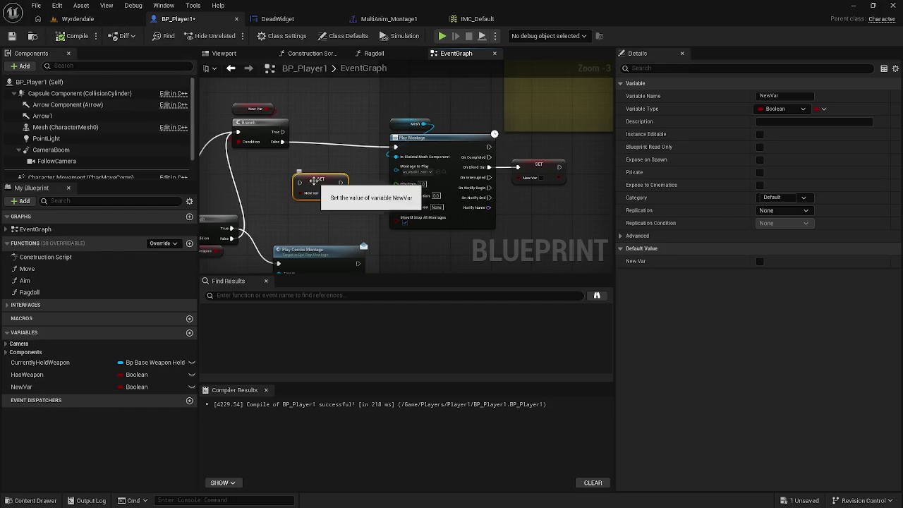
pyautogui.moveTo(312, 176)
pyautogui.mouseDown()
pyautogui.moveTo(306, 190)
pyautogui.moveTo(376, 166)
pyautogui.mouseUp()
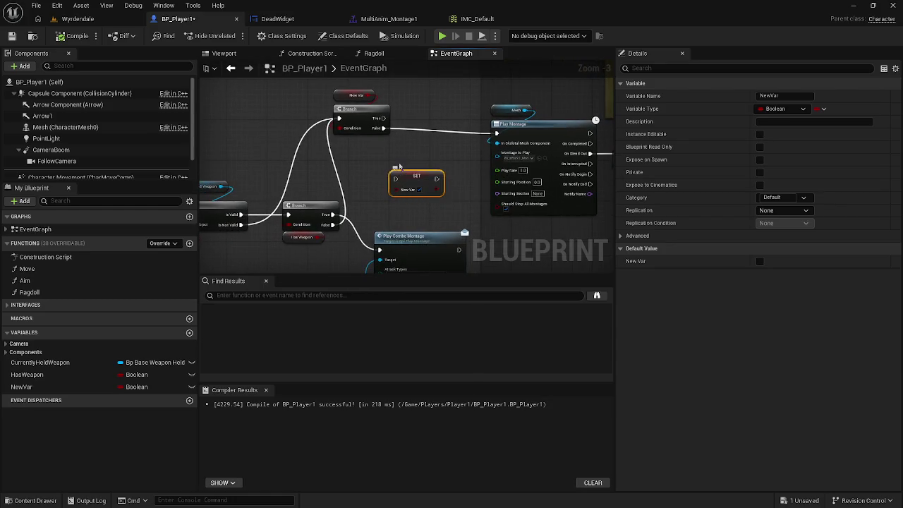
pyautogui.click(73, 36)
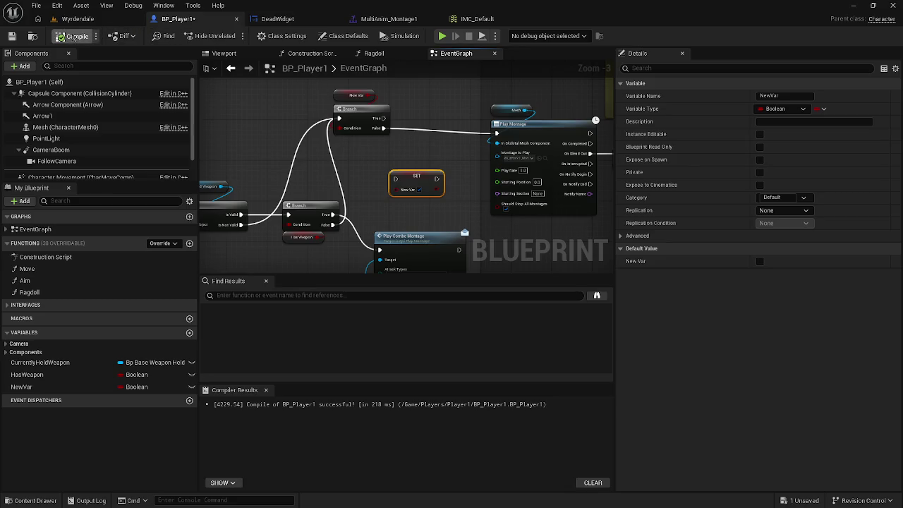
pyautogui.keyDown('alt'); pyautogui.click(407, 129); pyautogui.keyUp('alt')
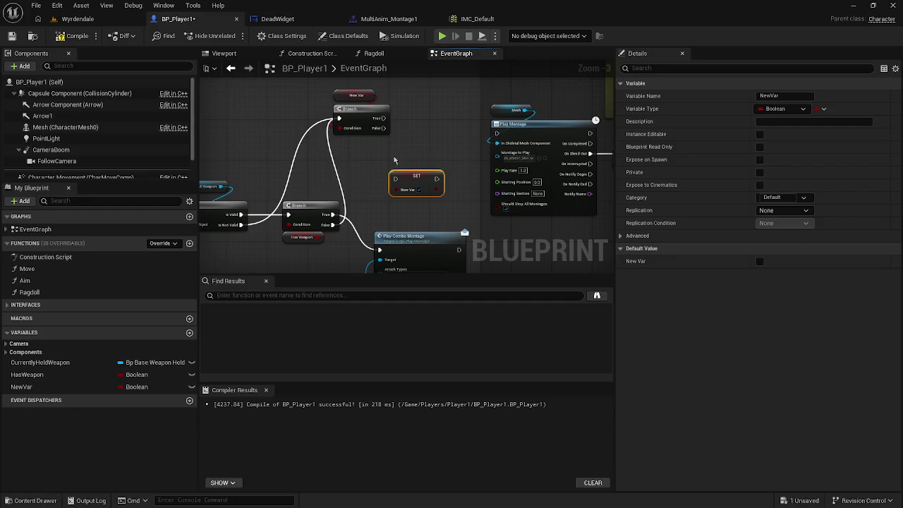
# Remove the extra execution wire feeding the upper New Var Branch
pyautogui.keyDown('alt'); pyautogui.click(306, 171); pyautogui.keyUp('alt')
# Disconnect Is Valid from the Has Weapon Branch, move it aside, and wire the rotation SET to the Branch
pyautogui.moveTo(306, 171)
pyautogui.mouseDown()
pyautogui.moveTo(445, 177)
pyautogui.moveTo(452, 168)
pyautogui.mouseUp()
pyautogui.keyDown('alt'); pyautogui.click(404, 195); pyautogui.keyUp('alt')
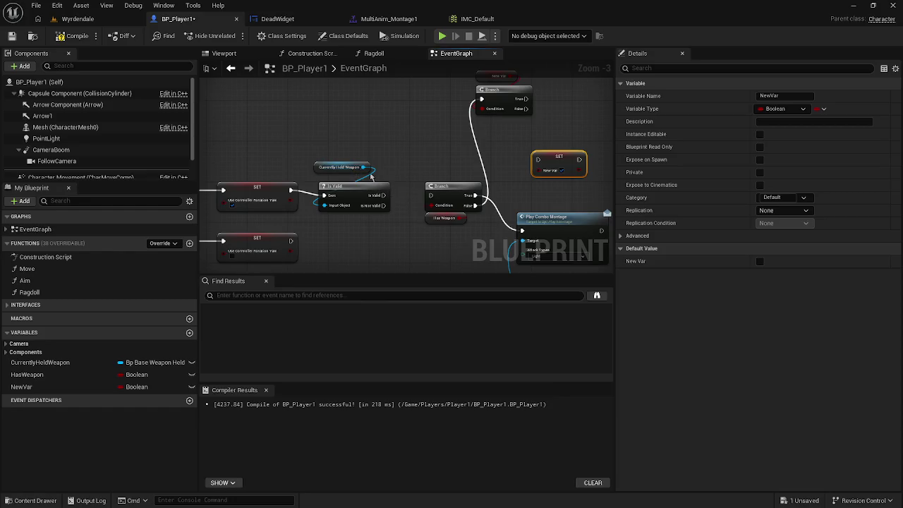
pyautogui.moveTo(310, 215); pyautogui.dragTo(317, 152)
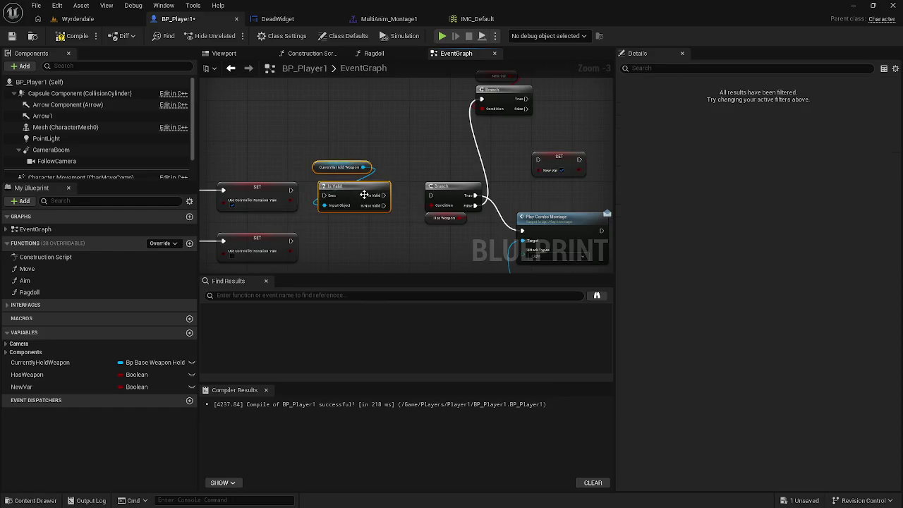
pyautogui.moveTo(359, 186); pyautogui.dragTo(330, 126)
pyautogui.moveTo(291, 190)
pyautogui.mouseDown()
pyautogui.moveTo(432, 196)
pyautogui.moveTo(305, 177)
pyautogui.moveTo(306, 244)
pyautogui.mouseUp()
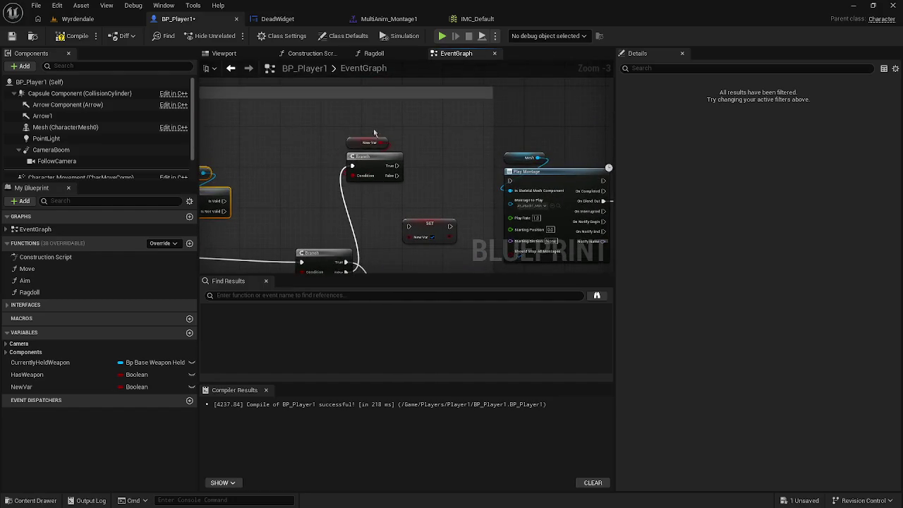
# Reposition the Has Weapon Branch and wire SET New Var's output into Play Montage
pyautogui.keyDown('ctrl'); pyautogui.click(377, 155); pyautogui.keyUp('ctrl')
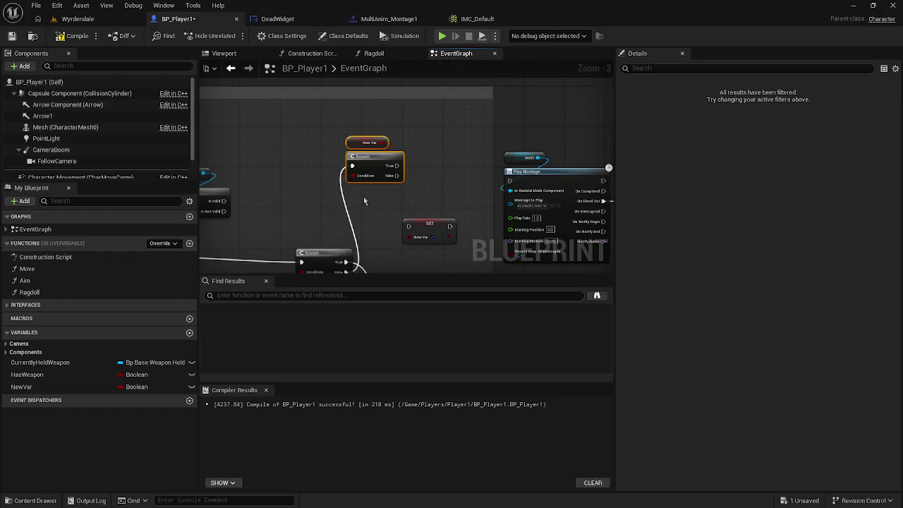
pyautogui.moveTo(364, 200); pyautogui.dragTo(372, 180)
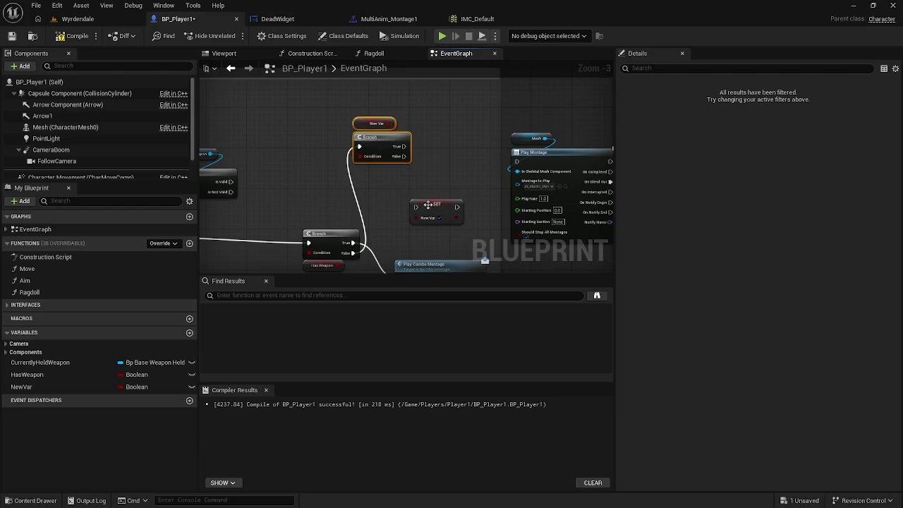
pyautogui.moveTo(350, 258)
pyautogui.mouseDown()
pyautogui.moveTo(418, 209)
pyautogui.moveTo(483, 211)
pyautogui.moveTo(531, 171)
pyautogui.moveTo(518, 161)
pyautogui.mouseUp()
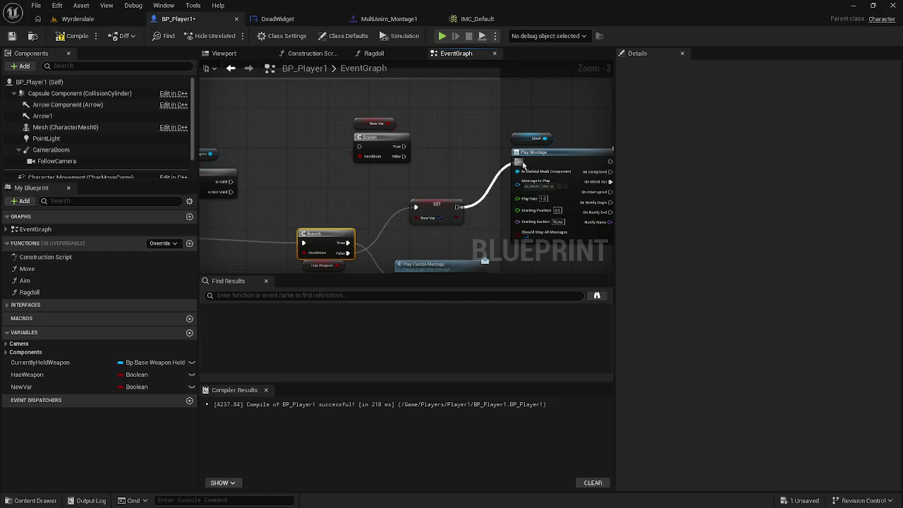
pyautogui.moveTo(446, 212)
pyautogui.mouseDown()
pyautogui.moveTo(445, 171)
pyautogui.moveTo(461, 166)
pyautogui.mouseUp()
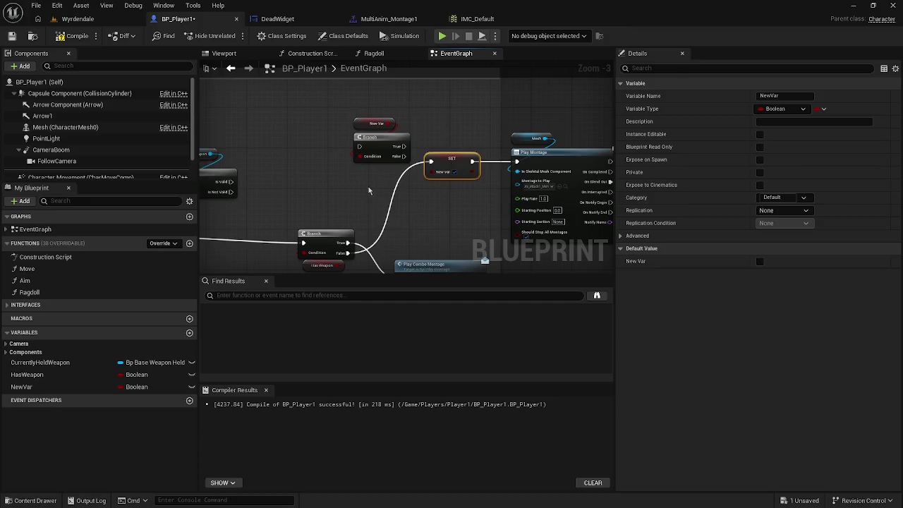
pyautogui.moveTo(344, 186)
pyautogui.mouseDown()
pyautogui.moveTo(544, 151)
pyautogui.moveTo(857, 151)
pyautogui.mouseUp()
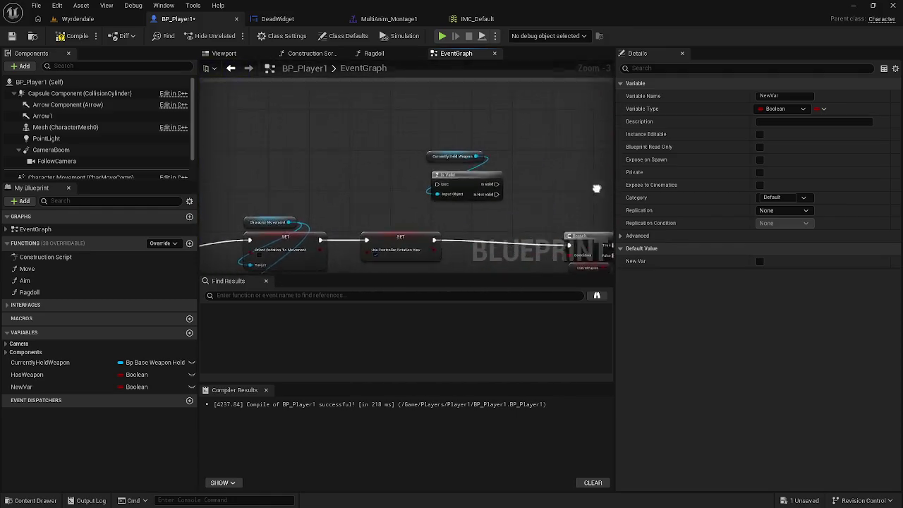
pyautogui.moveTo(470, 216)
pyautogui.mouseDown()
pyautogui.moveTo(428, 167)
pyautogui.moveTo(359, 190)
pyautogui.moveTo(309, 108)
pyautogui.moveTo(328, 157)
pyautogui.mouseUp()
# Rename the NewVar variable to 'Is Attacking', correcting the 'Attaxking' typo
pyautogui.moveTo(336, 86); pyautogui.dragTo(398, 127)
pyautogui.click(50, 388)
pyautogui.click(52, 387)
pyautogui.write('Is')
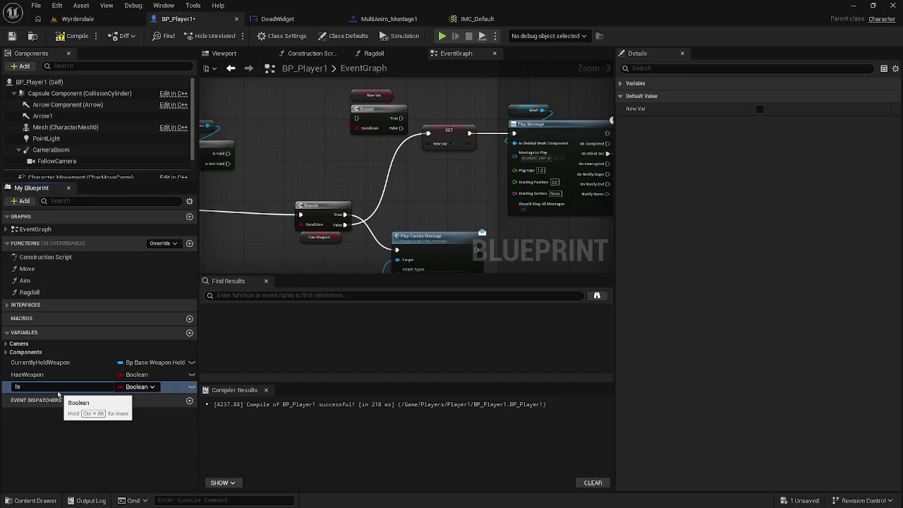
pyautogui.write(' A')
pyautogui.write('ttax')
pyautogui.write('king')
pyautogui.press('BackSpace')
# Commit the Is Attacking name, wire the Has Weapon Branch straight to Play Montage, and move SET aside
pyautogui.write('c')
pyautogui.press('Return')
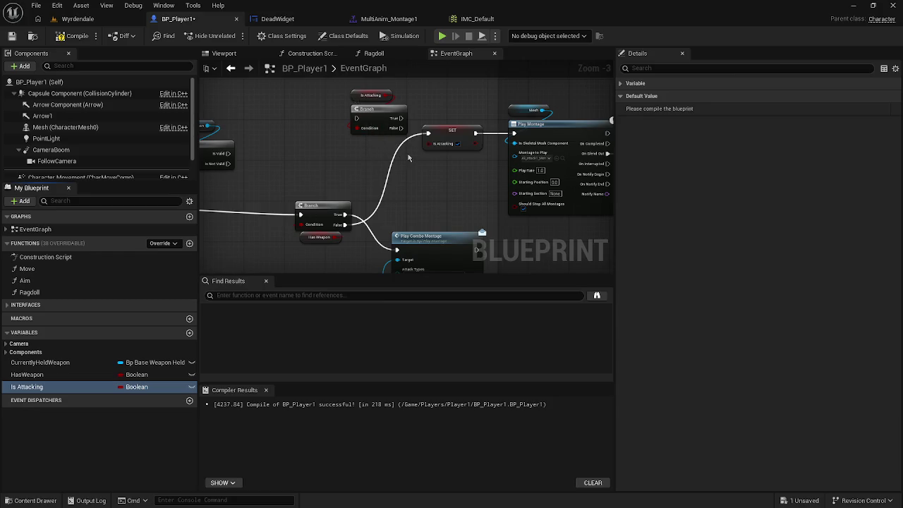
pyautogui.moveTo(410, 186); pyautogui.dragTo(273, 141)
pyautogui.keyDown('alt'); pyautogui.click(272, 138); pyautogui.keyUp('alt')
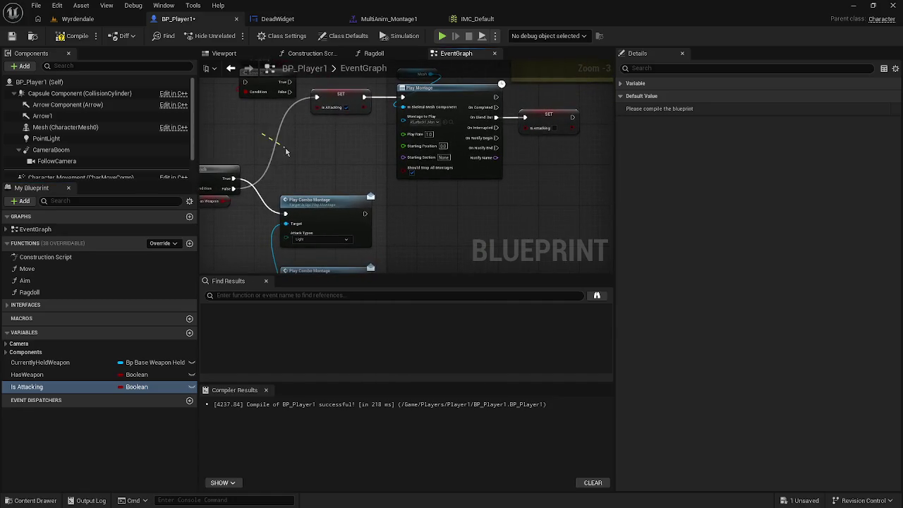
pyautogui.keyDown('alt'); pyautogui.click(401, 98); pyautogui.keyUp('alt')
pyautogui.moveTo(400, 104); pyautogui.dragTo(234, 188)
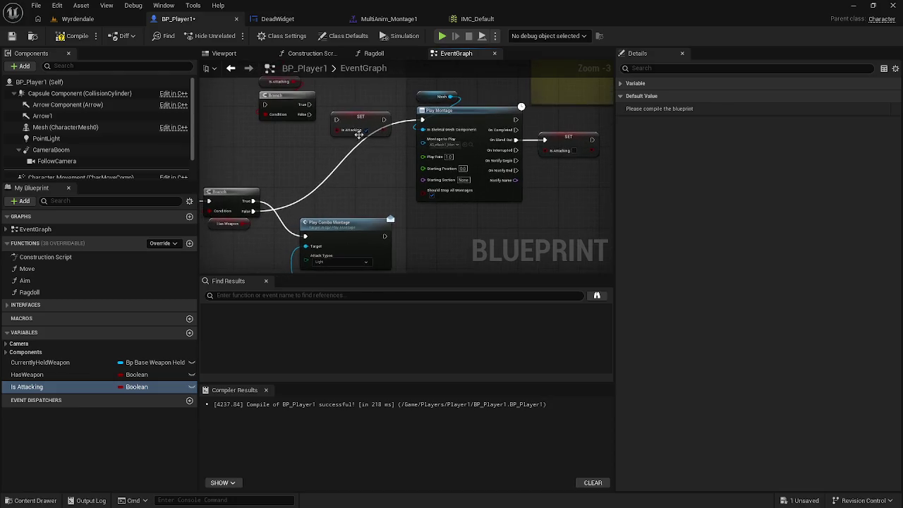
pyautogui.moveTo(360, 122)
pyautogui.mouseDown()
pyautogui.moveTo(310, 140)
pyautogui.moveTo(224, 140)
pyautogui.moveTo(212, 162)
pyautogui.moveTo(536, 134)
pyautogui.moveTo(467, 146)
pyautogui.moveTo(417, 216)
pyautogui.moveTo(402, 212)
pyautogui.mouseUp()
# Wire IA_LightAttack Started through SET Is Attacking into Orient Rotation To Movement
pyautogui.moveTo(495, 144); pyautogui.dragTo(526, 197)
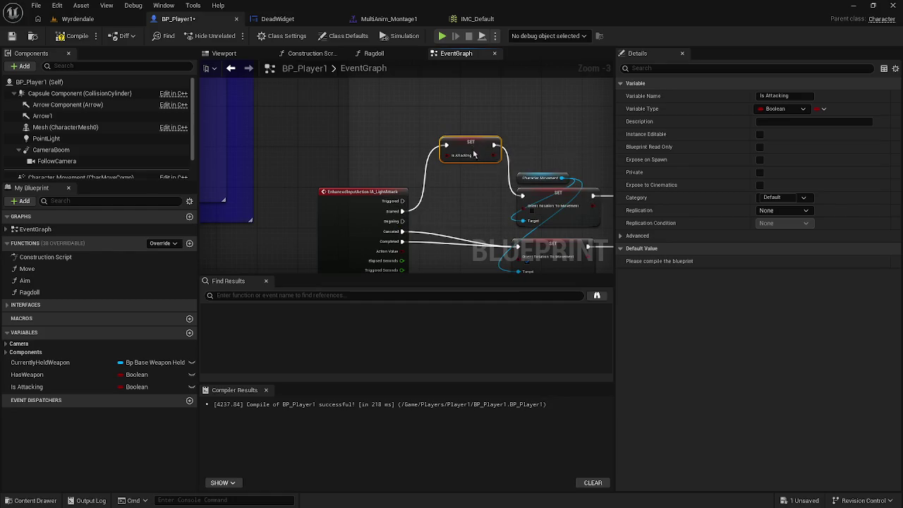
pyautogui.moveTo(477, 154); pyautogui.dragTo(468, 199)
pyautogui.moveTo(459, 158); pyautogui.dragTo(384, 106)
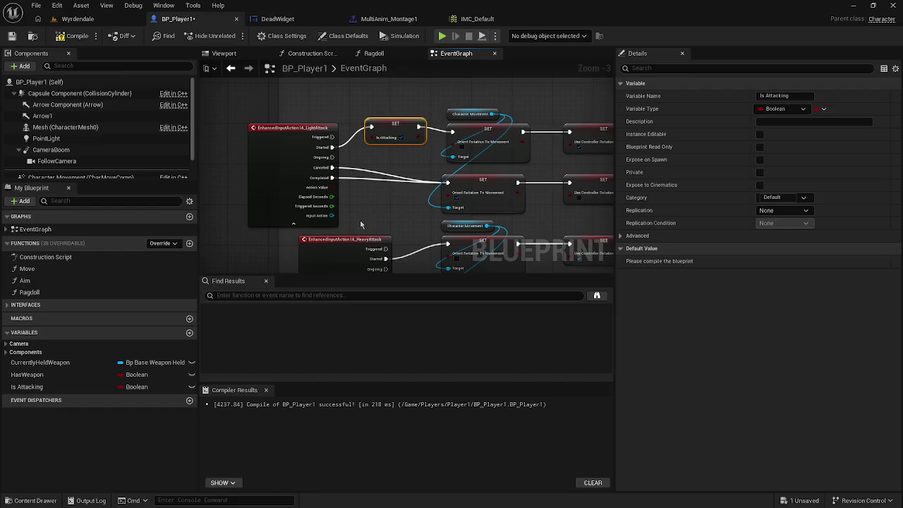
# Duplicate SET Is Attacking, wire it unchecked from the Completed pin, and recompile BP_Player1
pyautogui.hotkey('ctrl', 'c')
pyautogui.hotkey('ctrl', 'v')
pyautogui.moveTo(383, 225); pyautogui.dragTo(377, 187)
pyautogui.moveTo(332, 168)
pyautogui.mouseDown()
pyautogui.moveTo(370, 182)
pyautogui.moveTo(449, 185)
pyautogui.mouseUp()
pyautogui.click(401, 193)
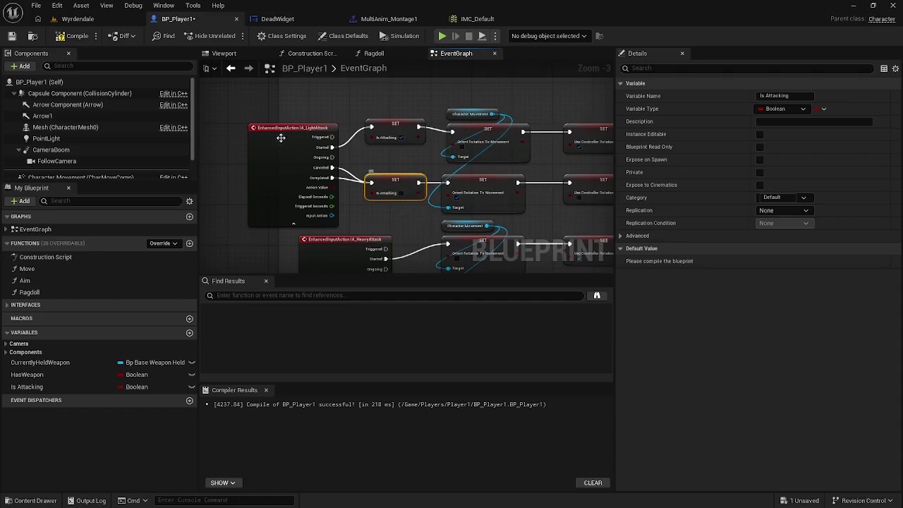
pyautogui.click(75, 35)
pyautogui.moveTo(406, 244)
pyautogui.mouseDown()
pyautogui.moveTo(383, 260)
pyautogui.moveTo(302, 265)
pyautogui.mouseUp()
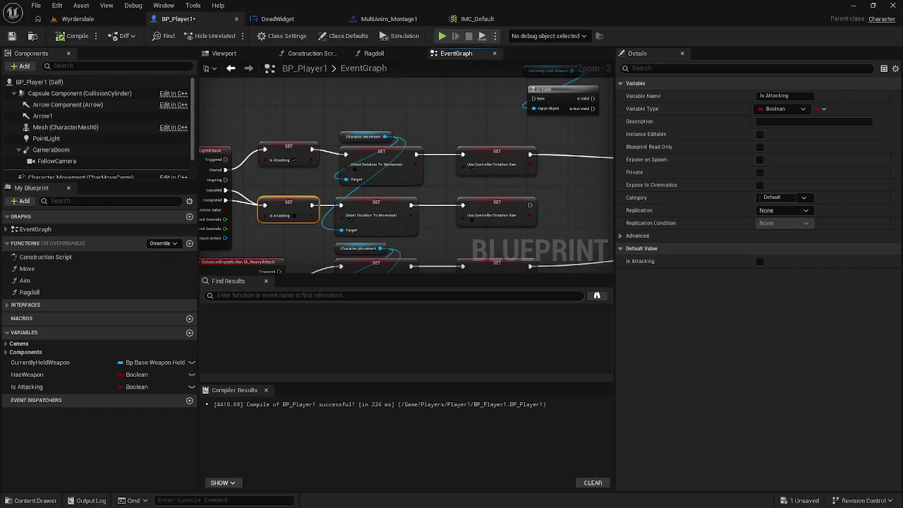
pyautogui.scroll(-1, 448, 232)
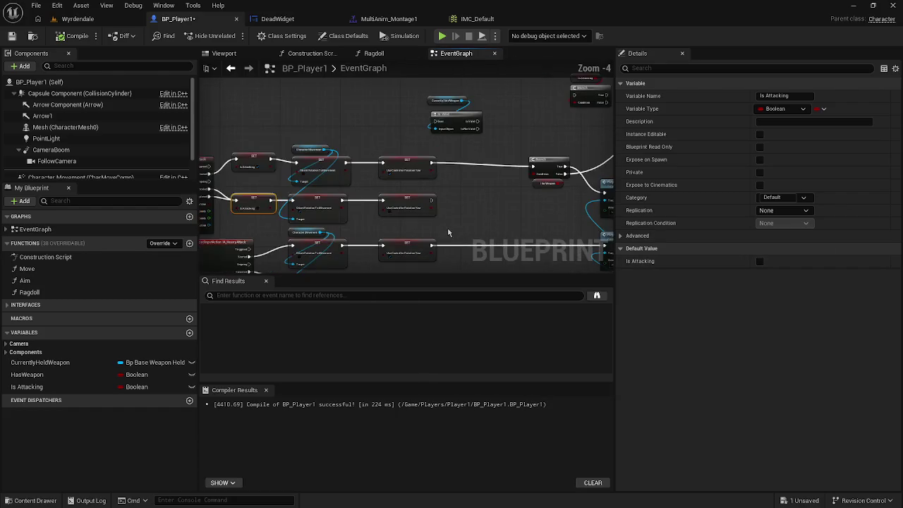
pyautogui.moveTo(450, 233)
pyautogui.mouseDown()
pyautogui.moveTo(290, 226)
pyautogui.moveTo(515, 213)
pyautogui.mouseUp()
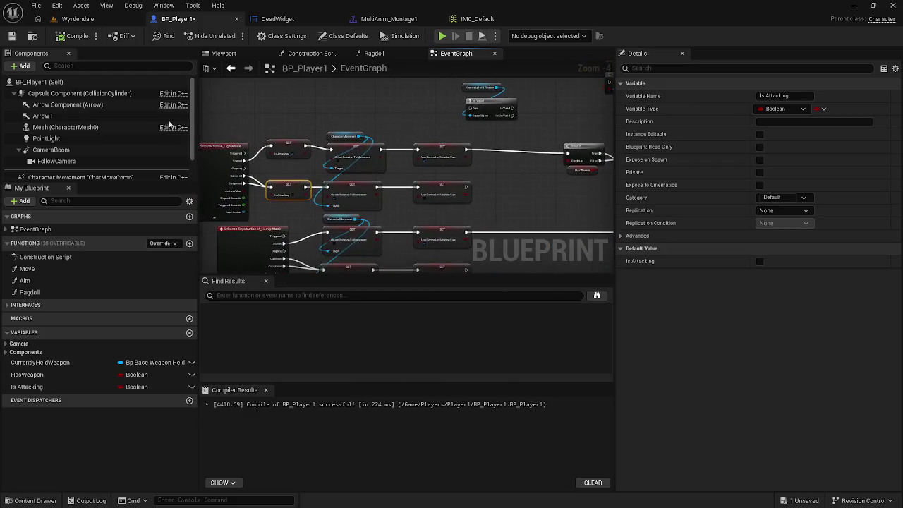
# Save all modified assets and line up the HeavyAttack event with the LightAttack event
pyautogui.click(36, 5)
pyautogui.click(69, 76)
pyautogui.moveTo(247, 240)
pyautogui.mouseDown()
pyautogui.moveTo(346, 243)
pyautogui.moveTo(328, 243)
pyautogui.mouseUp()
pyautogui.click(346, 244)
pyautogui.moveTo(394, 128)
pyautogui.mouseDown()
pyautogui.moveTo(408, 201)
pyautogui.moveTo(383, 148)
pyautogui.moveTo(393, 174)
pyautogui.moveTo(436, 164)
pyautogui.moveTo(384, 166)
pyautogui.moveTo(371, 191)
pyautogui.moveTo(388, 193)
pyautogui.moveTo(376, 214)
pyautogui.moveTo(450, 203)
pyautogui.mouseUp()
# Paste the two SET Is Attacking nodes beside HeavyAttack and recompile with F7
pyautogui.hotkey('ctrl', 'c')
pyautogui.hotkey('ctrl', 'v')
pyautogui.scroll(-1, 383, 196)
pyautogui.scroll(3, 383, 197)
pyautogui.press('F7')
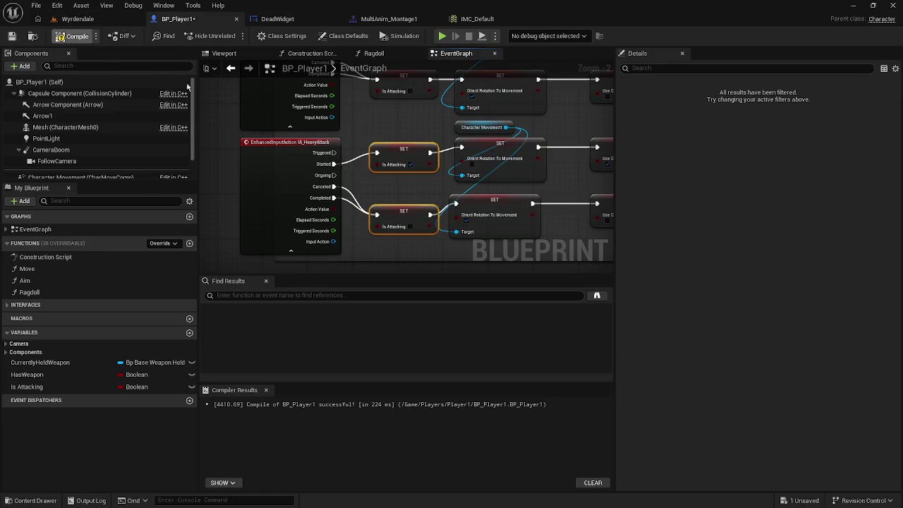
pyautogui.moveTo(419, 218); pyautogui.dragTo(400, 215)
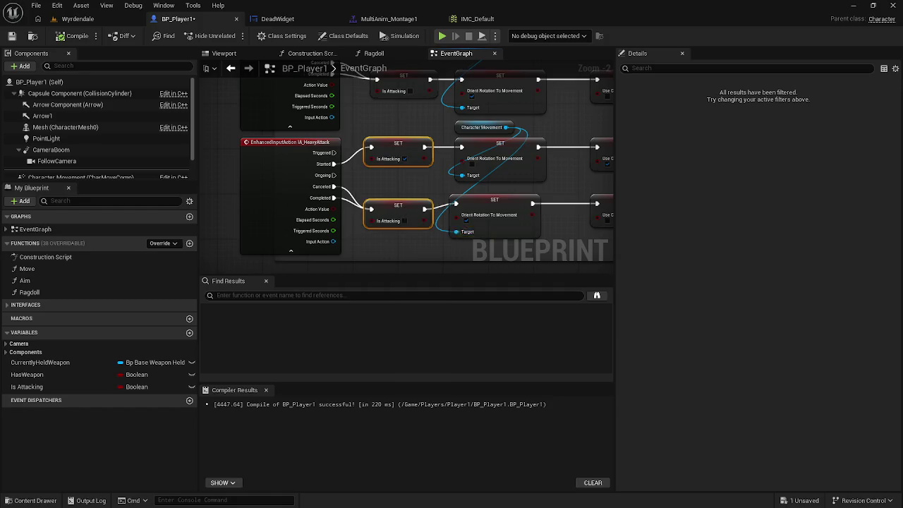
pyautogui.scroll(-3, 459, 238)
# Undo the added SET Is Attacking nodes, their bool values and wires on both attack events
pyautogui.moveTo(510, 211)
pyautogui.mouseDown()
pyautogui.moveTo(438, 215)
pyautogui.moveTo(547, 241)
pyautogui.mouseUp()
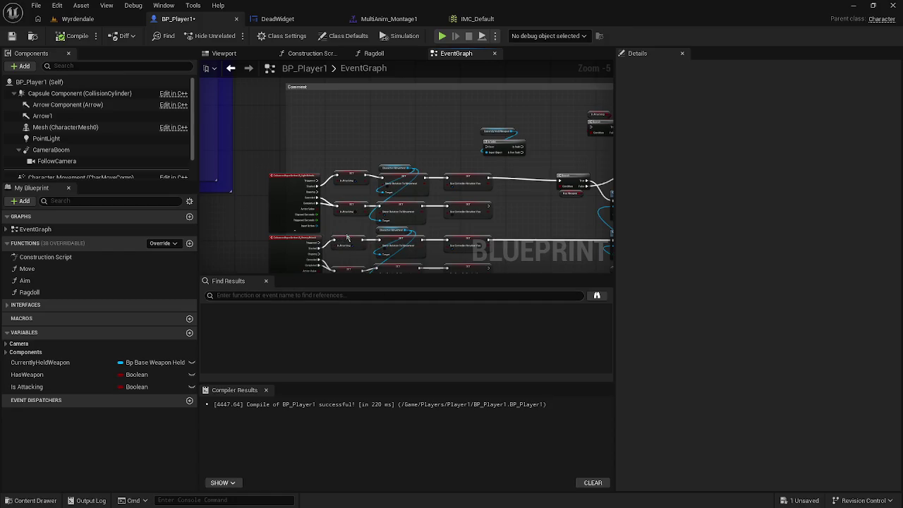
pyautogui.scroll(2, 347, 237)
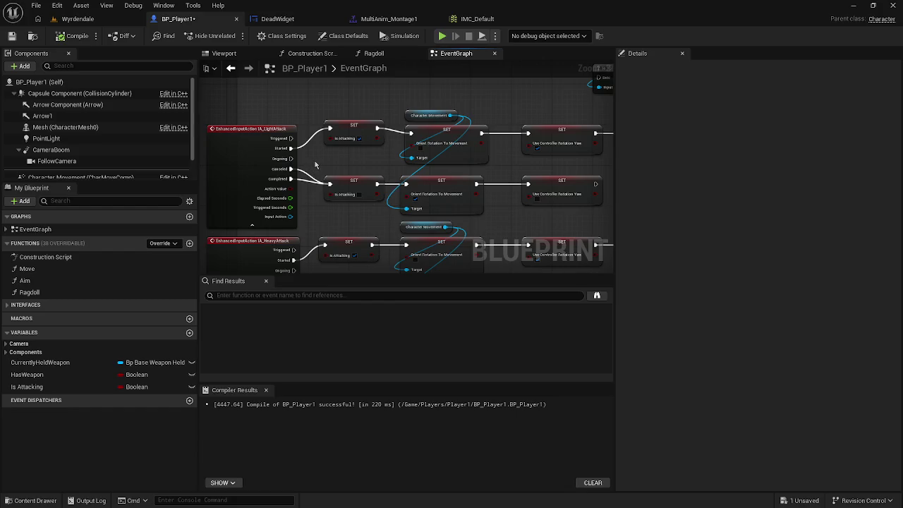
pyautogui.hotkey('ctrl', 'z')
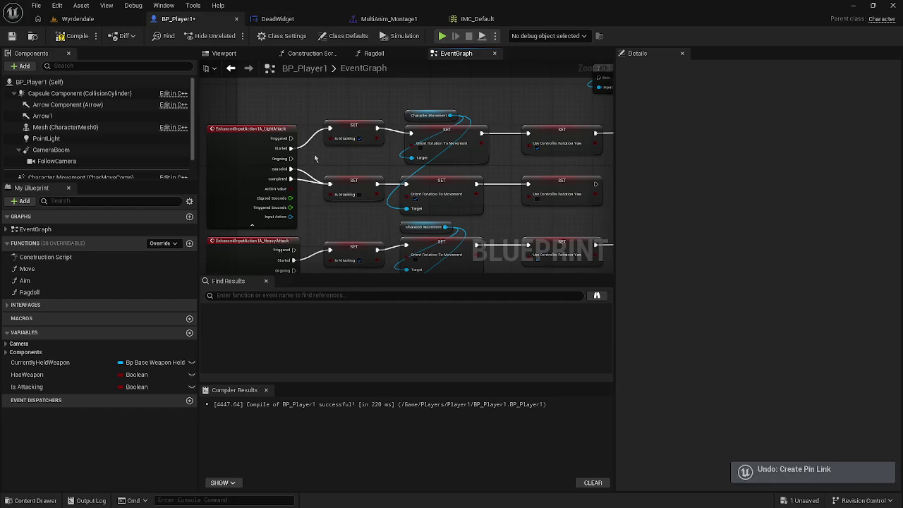
pyautogui.hotkey('ctrl', 'z')
pyautogui.hotkey('ctrl', 'z')
pyautogui.hotkey('ctrl', 'z')
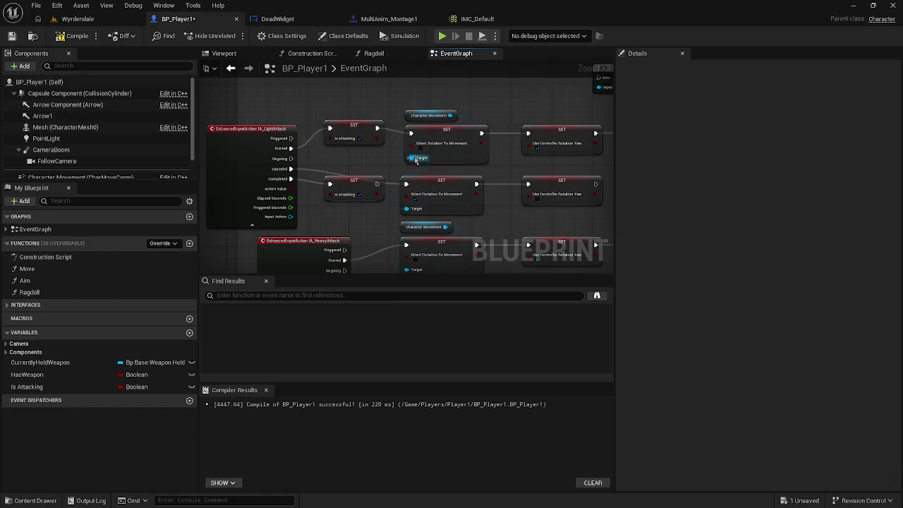
pyautogui.hotkey('ctrl', 'z')
pyautogui.hotkey('ctrl', 'z')
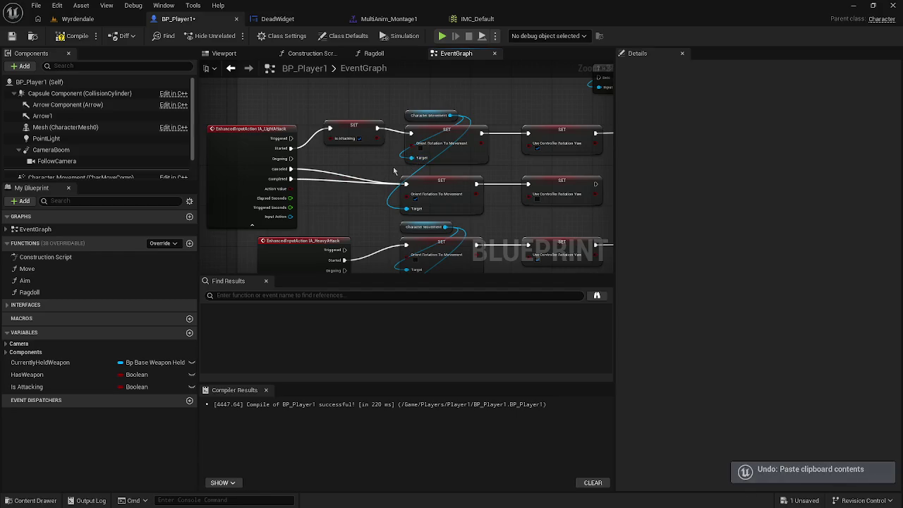
pyautogui.hotkey('ctrl', 'z')
pyautogui.hotkey('ctrl', 'z')
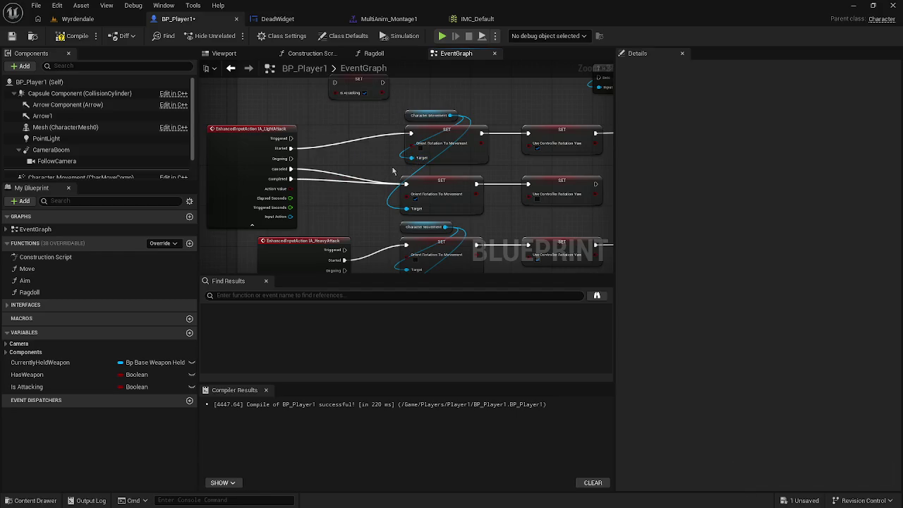
pyautogui.hotkey('ctrl', 'z')
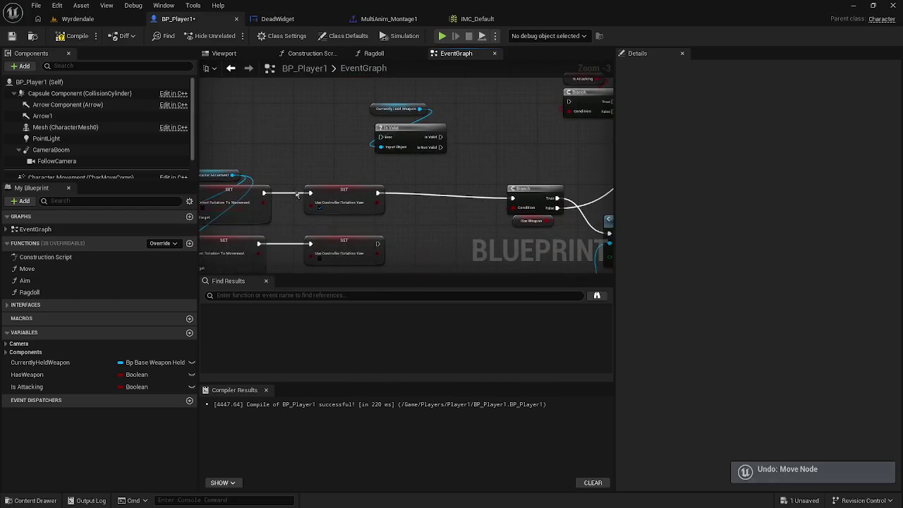
pyautogui.scroll(-1, 418, 164)
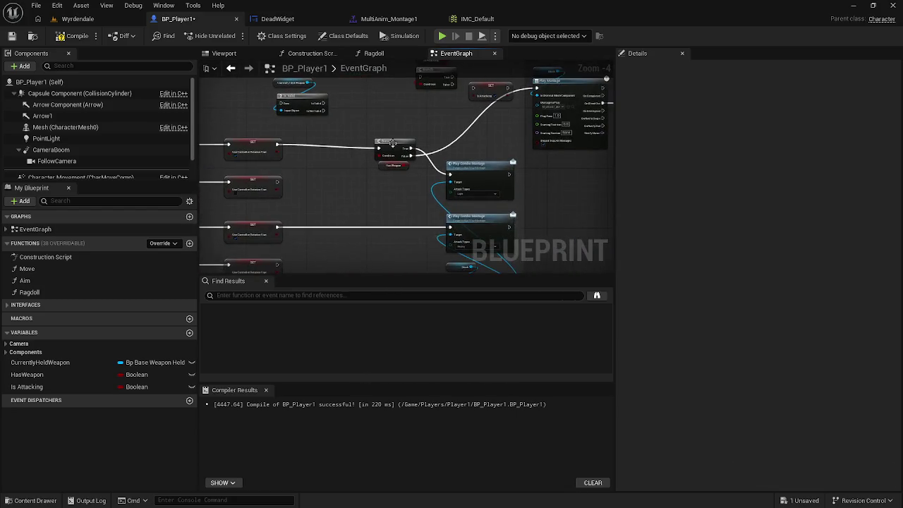
# Delete the spare Is Attacking Branch and its getter node
pyautogui.moveTo(391, 131)
pyautogui.mouseDown()
pyautogui.moveTo(327, 144)
pyautogui.moveTo(330, 121)
pyautogui.mouseUp()
pyautogui.click(334, 113)
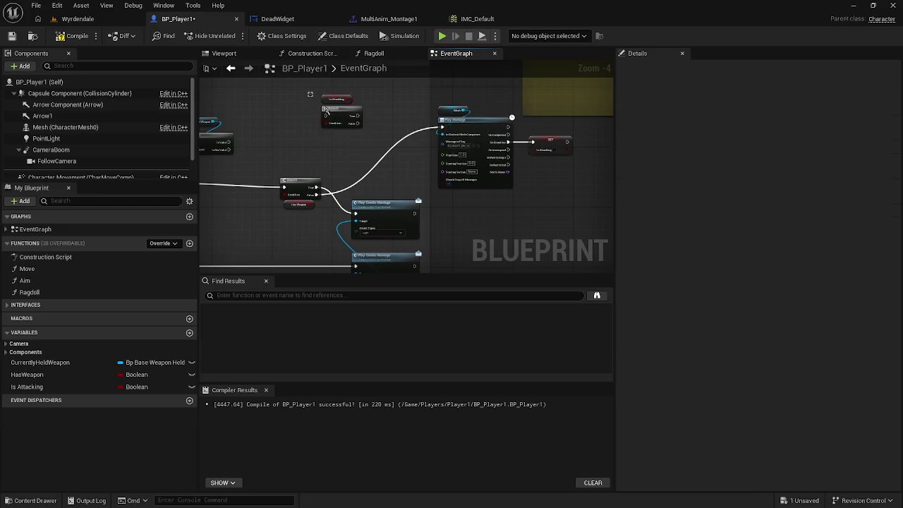
pyautogui.press('Delete')
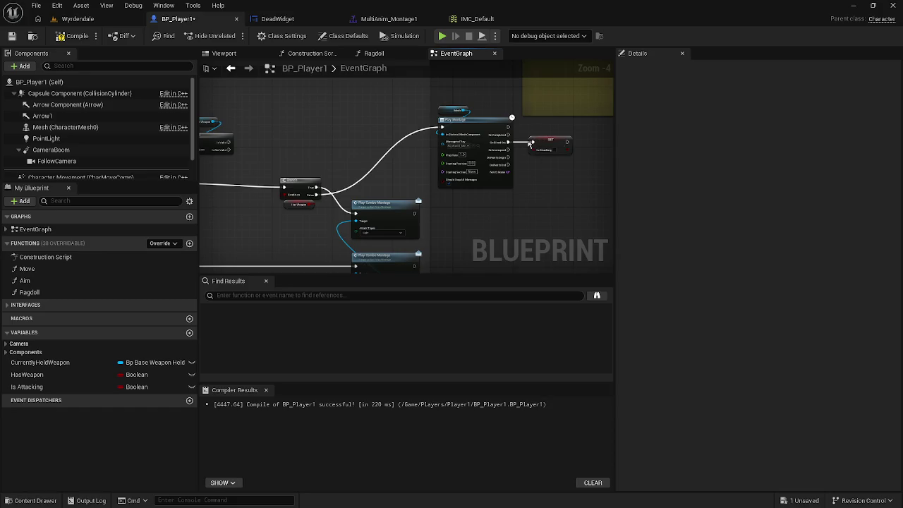
pyautogui.scroll(4, 473, 148)
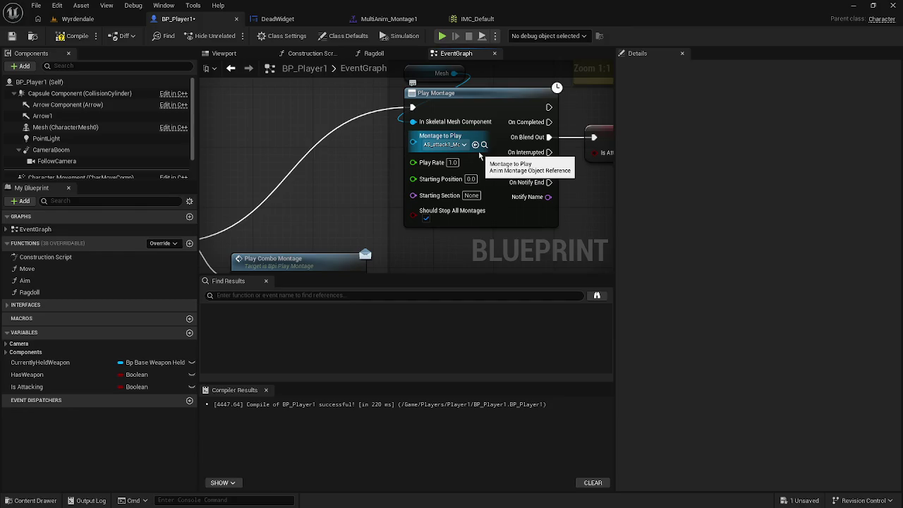
# Recompile BP_Player1 and save all modified assets
pyautogui.click(382, 19)
pyautogui.click(293, 22)
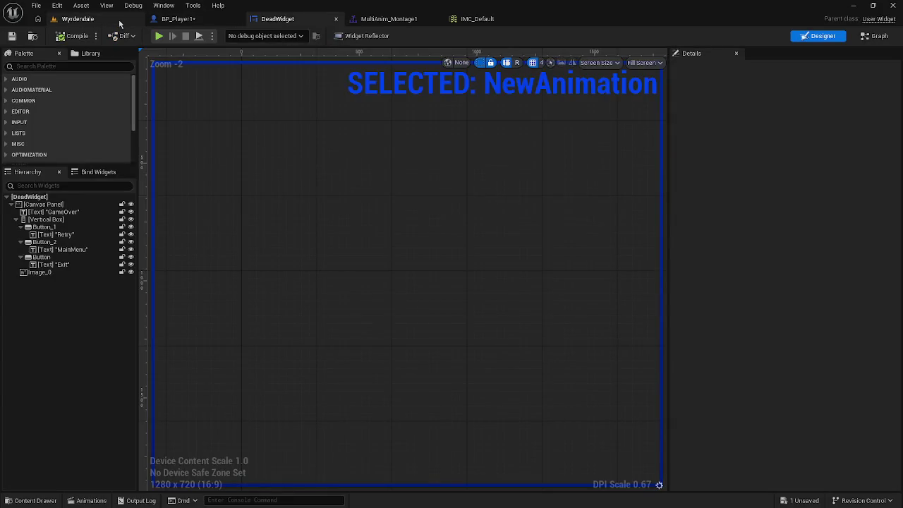
pyautogui.click(178, 19)
pyautogui.click(76, 36)
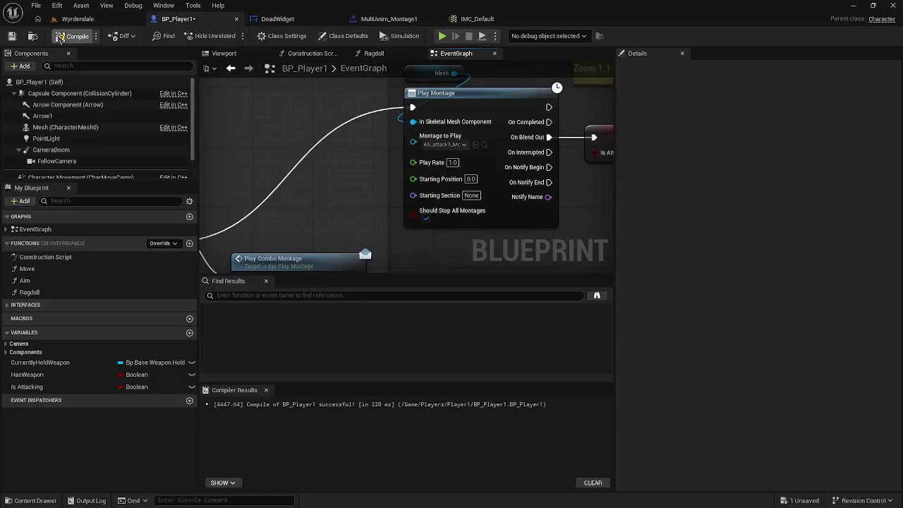
pyautogui.click(36, 6)
pyautogui.click(61, 73)
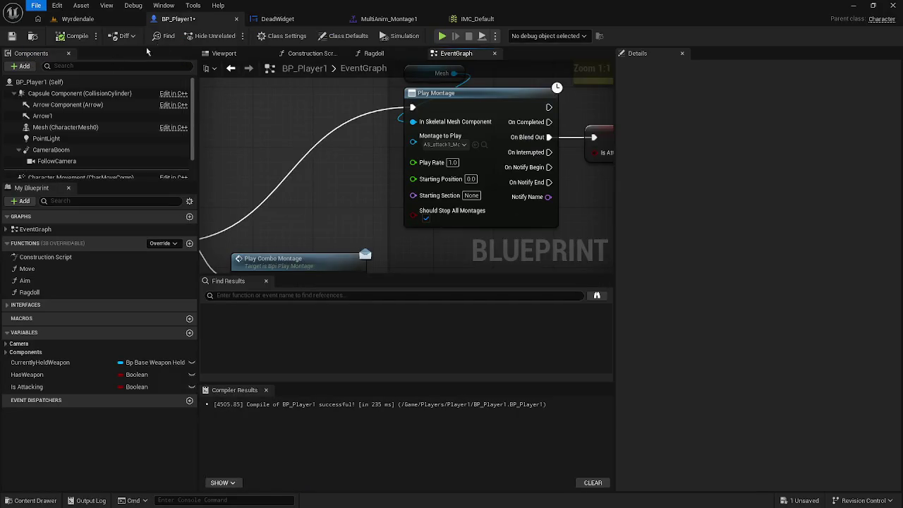
# Bring up the MultiAnim_Montage1 montage editor
pyautogui.click(101, 21)
pyautogui.click(279, 19)
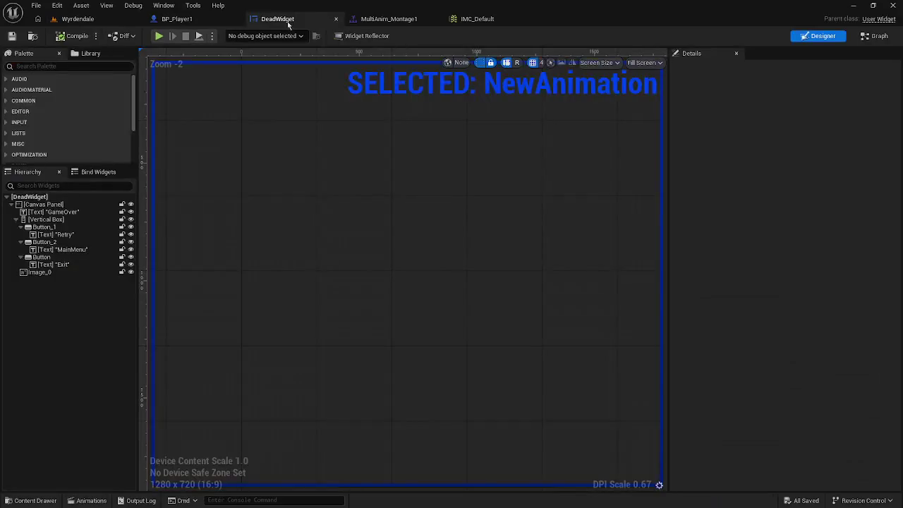
pyautogui.click(203, 20)
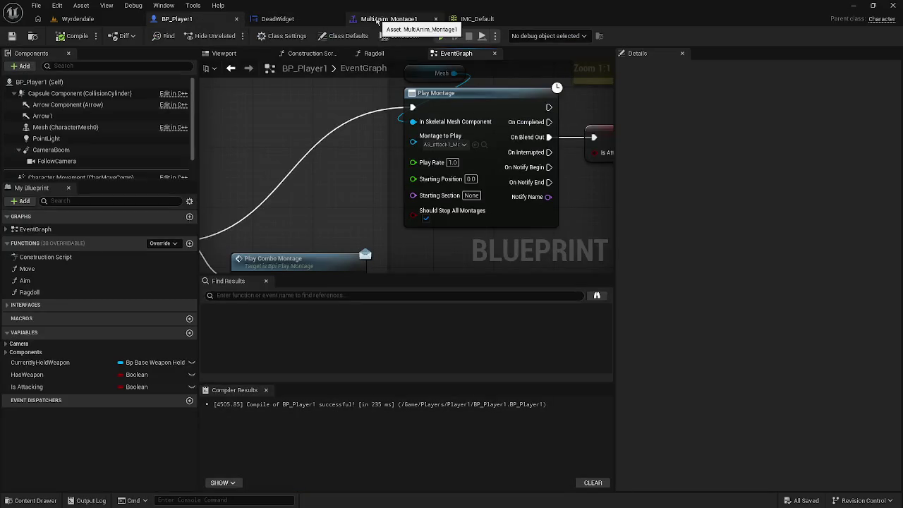
pyautogui.click(382, 19)
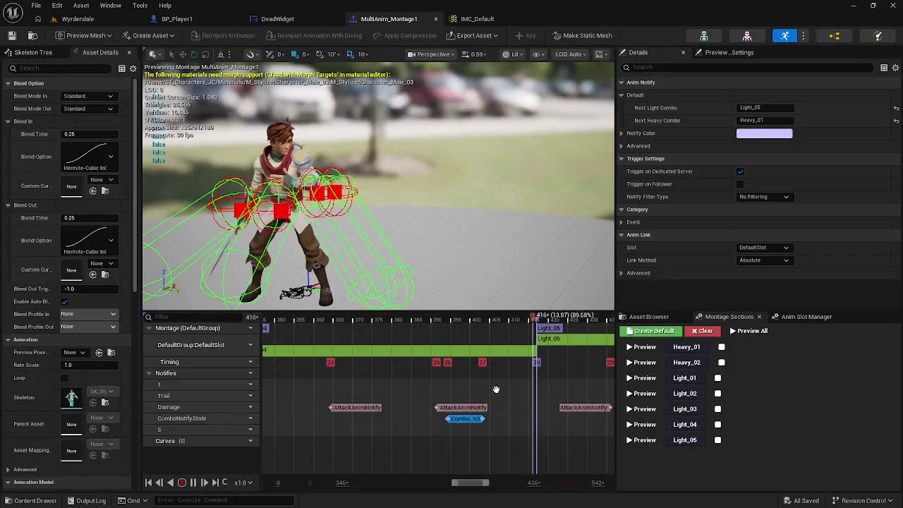
# Open the AttackAnimNotify blueprint from the Components/Notifys folder in the Content Browser
pyautogui.hotkey('ctrl', 'space')
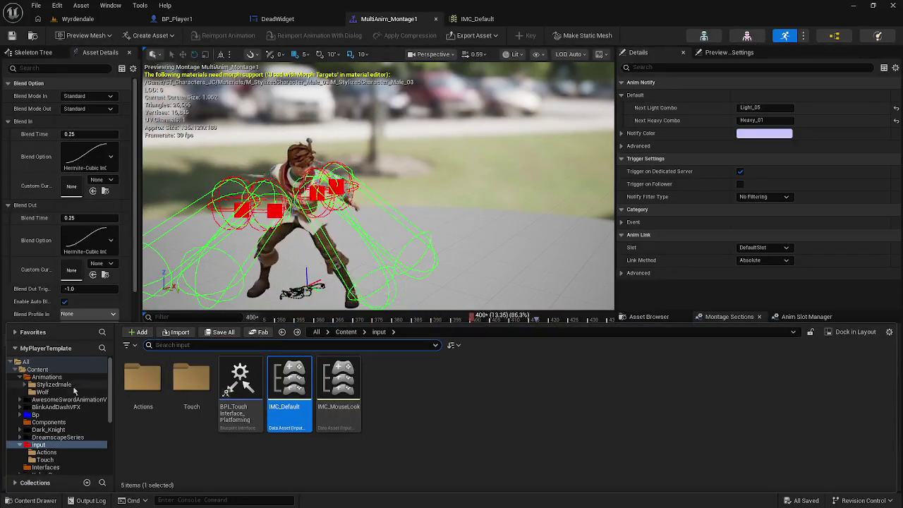
pyautogui.click(70, 369)
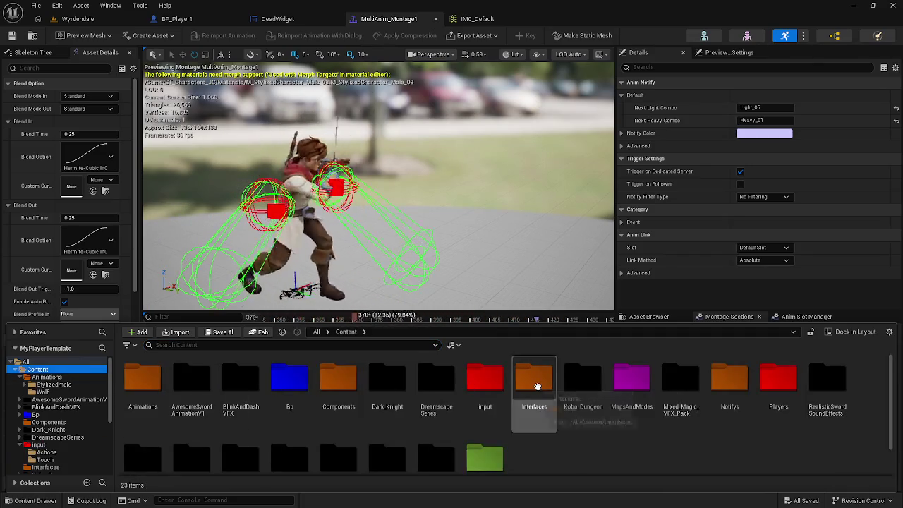
pyautogui.click(348, 387)
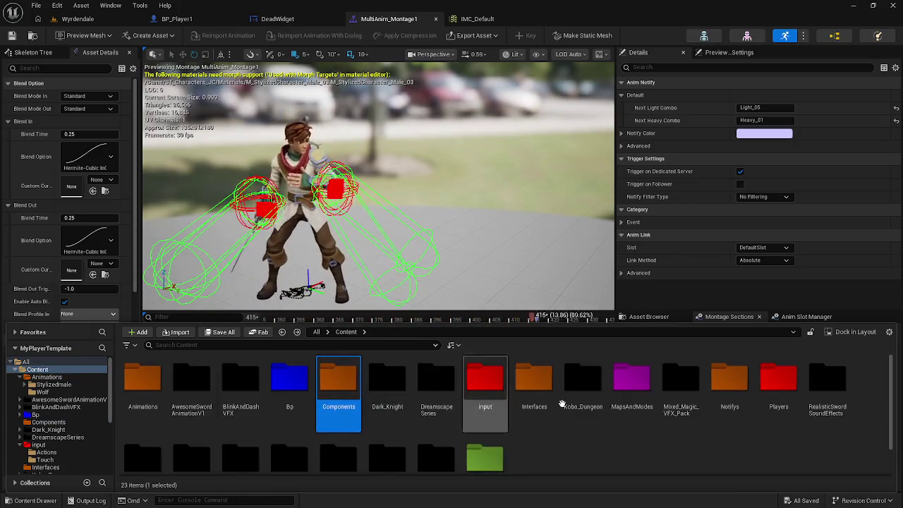
pyautogui.doubleClick(720, 388)
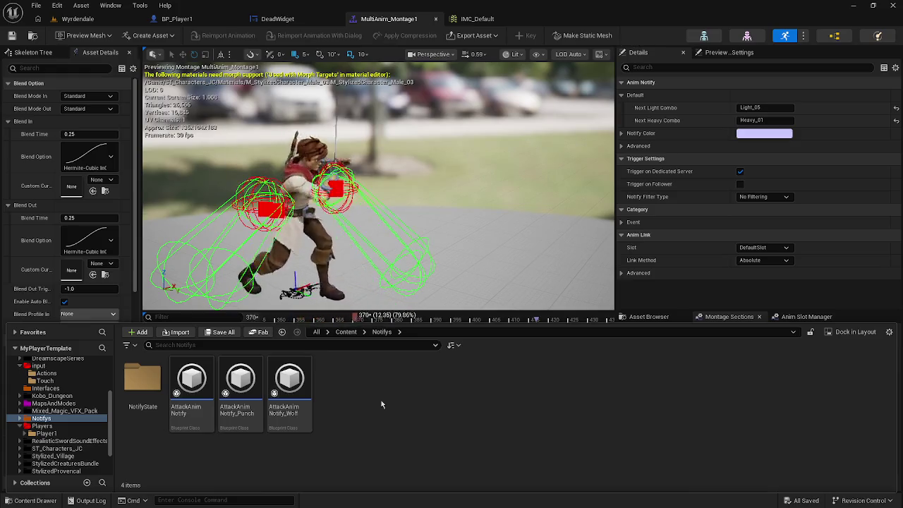
pyautogui.doubleClick(191, 384)
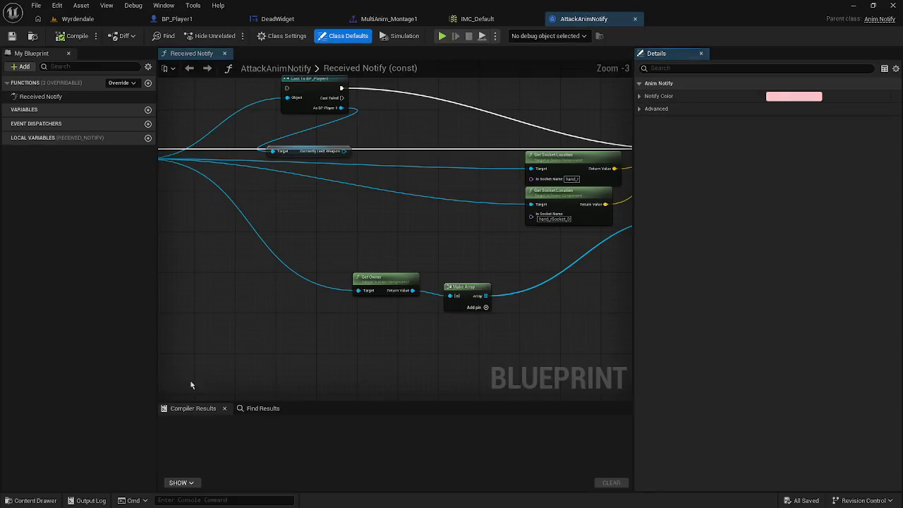
# Return to BP_Player1's event graph, framed around the Play Montage node
pyautogui.click(142, 18)
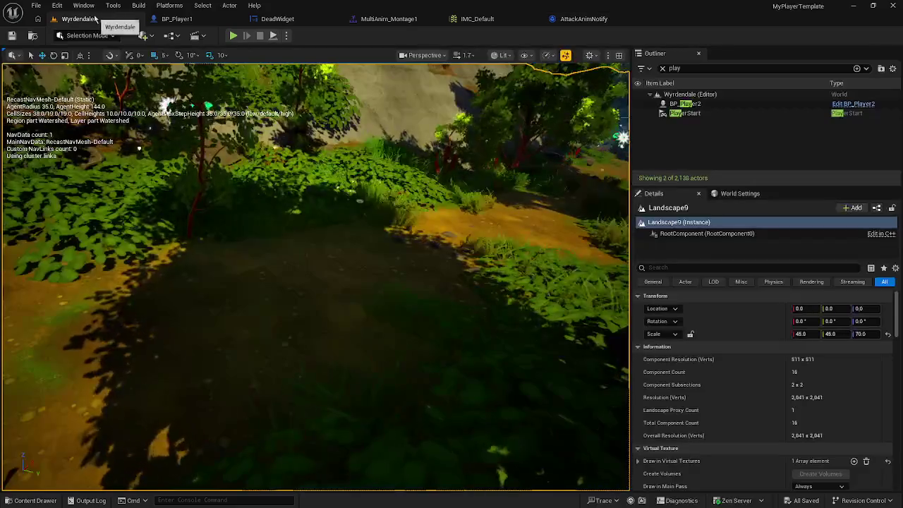
pyautogui.click(150, 18)
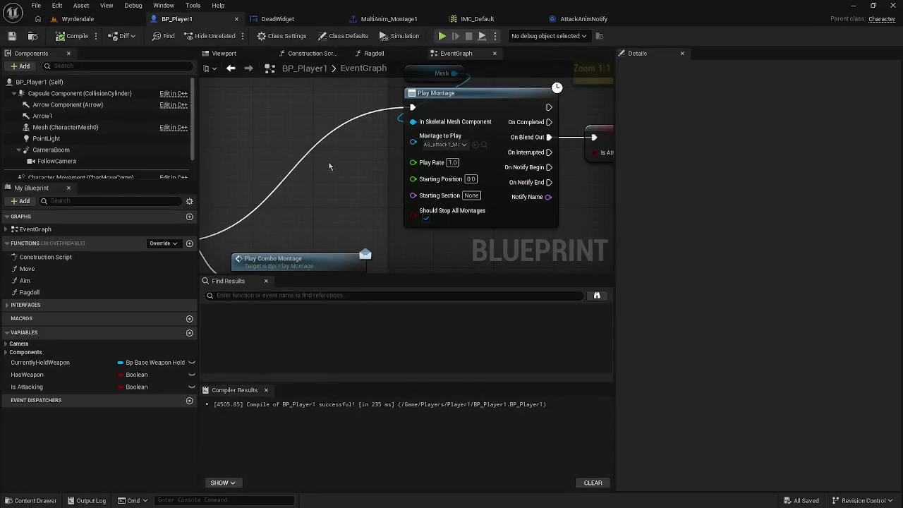
pyautogui.moveTo(324, 173); pyautogui.dragTo(275, 206)
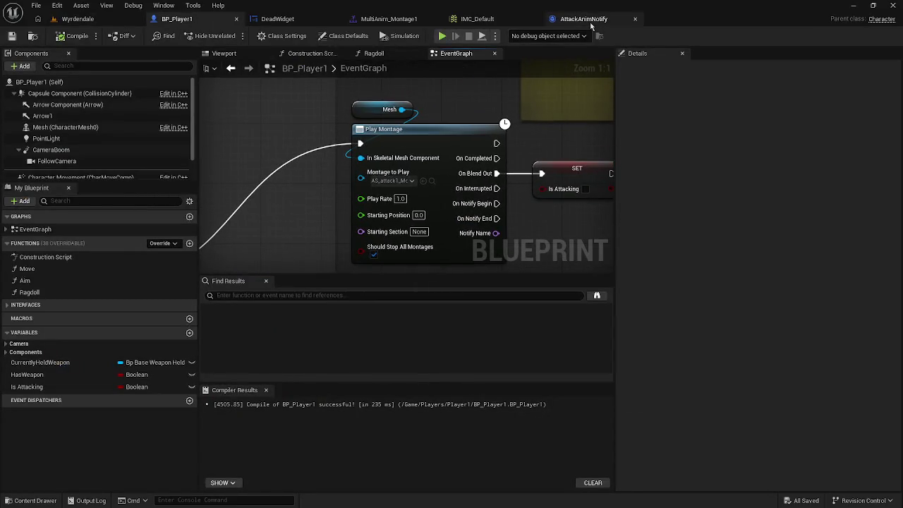
# Review the AttackAnimNotify graph, including its Sphere Trace and Apply Damage nodes
pyautogui.click(584, 18)
pyautogui.scroll(-1, 447, 235)
pyautogui.moveTo(446, 234)
pyautogui.mouseDown()
pyautogui.moveTo(349, 252)
pyautogui.moveTo(162, 247)
pyautogui.moveTo(173, 246)
pyautogui.mouseUp()
pyautogui.moveTo(337, 252); pyautogui.dragTo(229, 256)
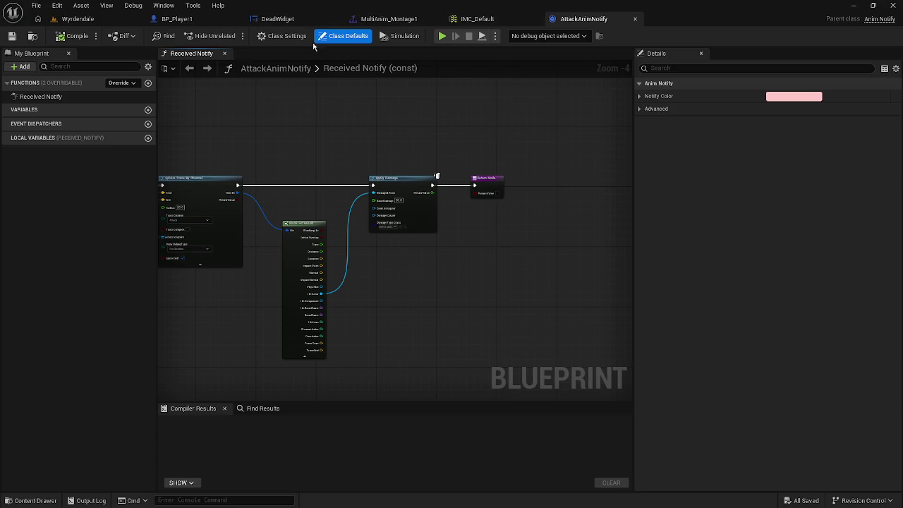
# In BP_Player1, browse to the Mesh component's assigned Anim Class asset, ABP_Player
pyautogui.click(176, 19)
pyautogui.click(169, 128)
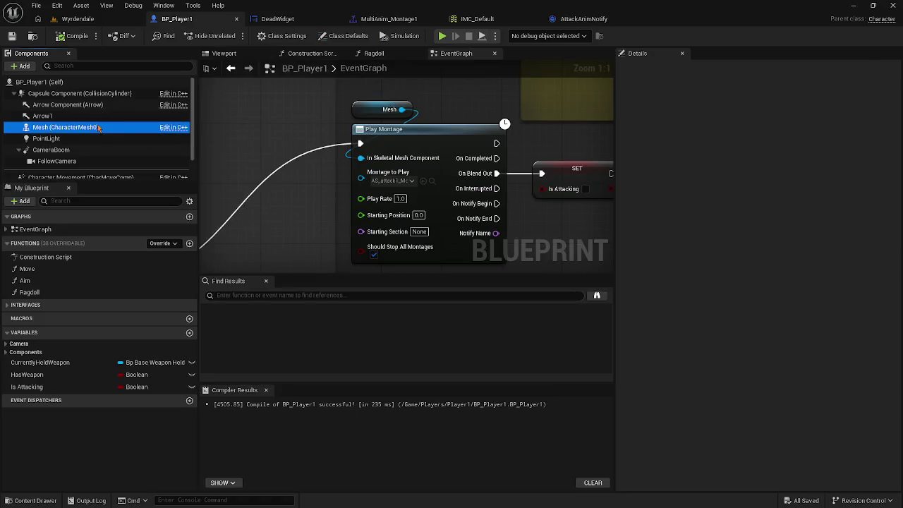
pyautogui.click(797, 325)
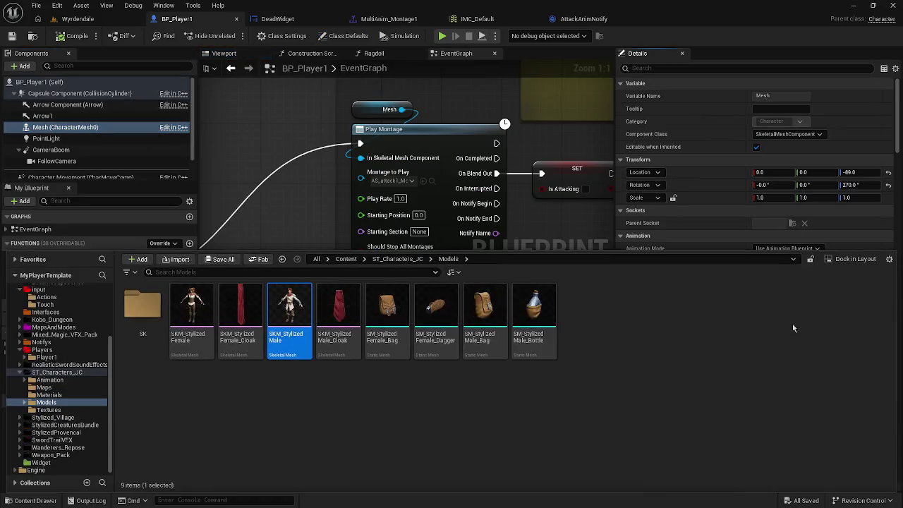
pyautogui.click(780, 238)
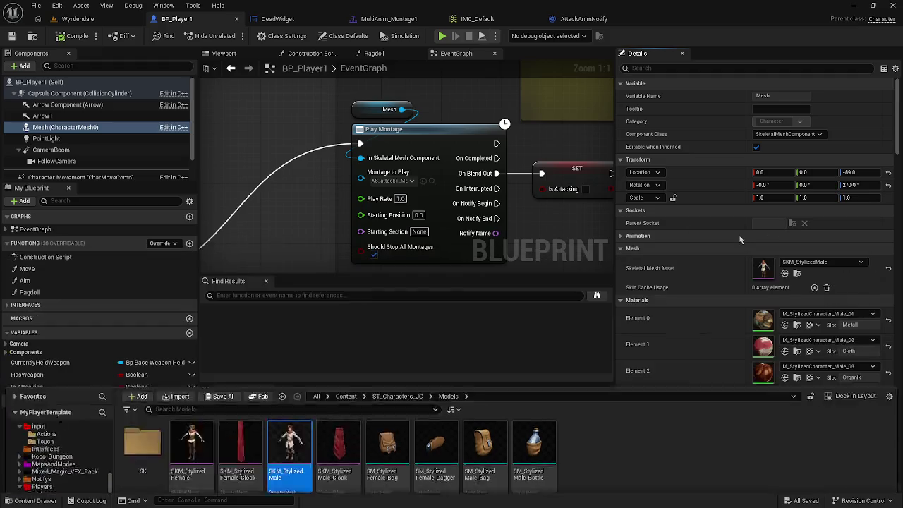
pyautogui.click(800, 238)
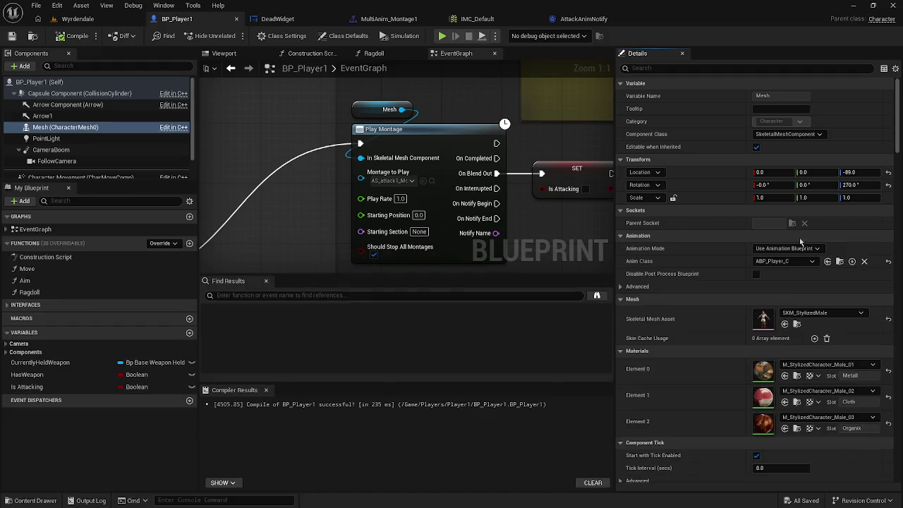
pyautogui.click(840, 262)
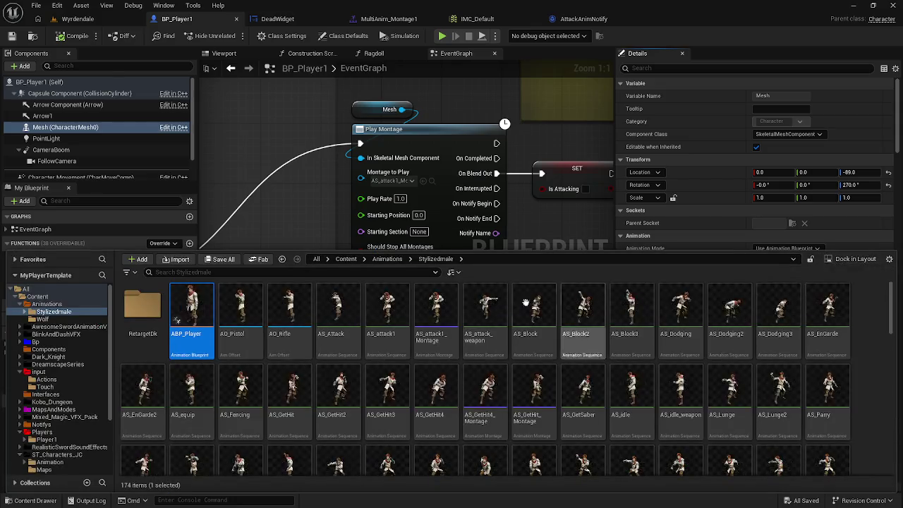
# Open ABP_Player and frame its EventGraph on the light and heavy combo attack SET nodes
pyautogui.doubleClick(204, 311)
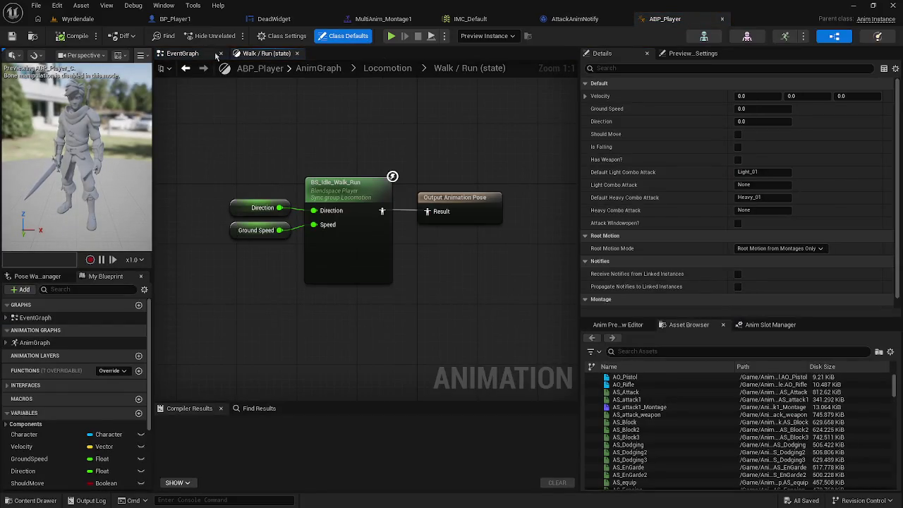
pyautogui.click(182, 53)
pyautogui.scroll(-5, 268, 216)
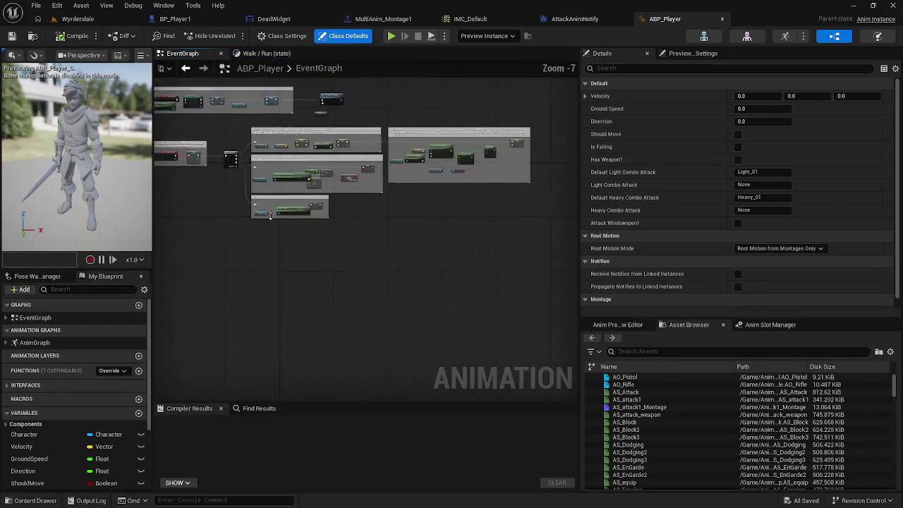
pyautogui.scroll(3, 293, 310)
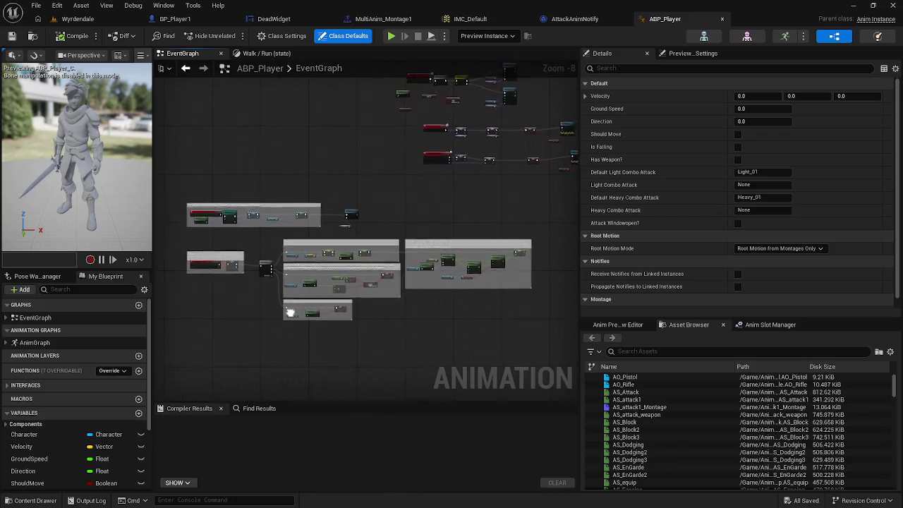
pyautogui.scroll(1, 417, 228)
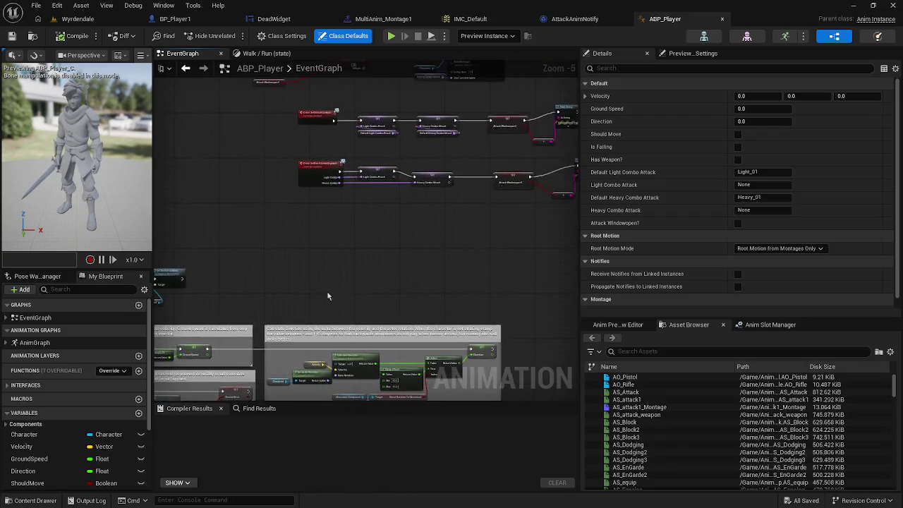
pyautogui.scroll(1, 307, 264)
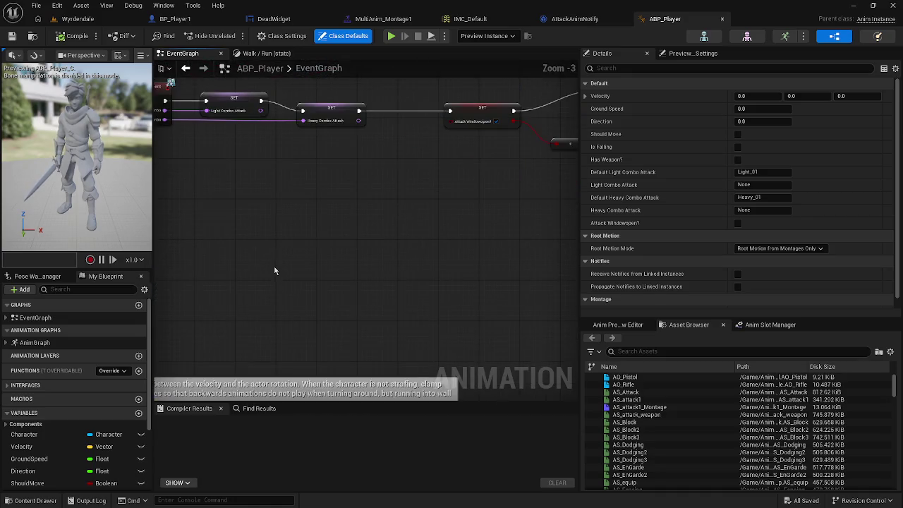
pyautogui.scroll(-2, 275, 271)
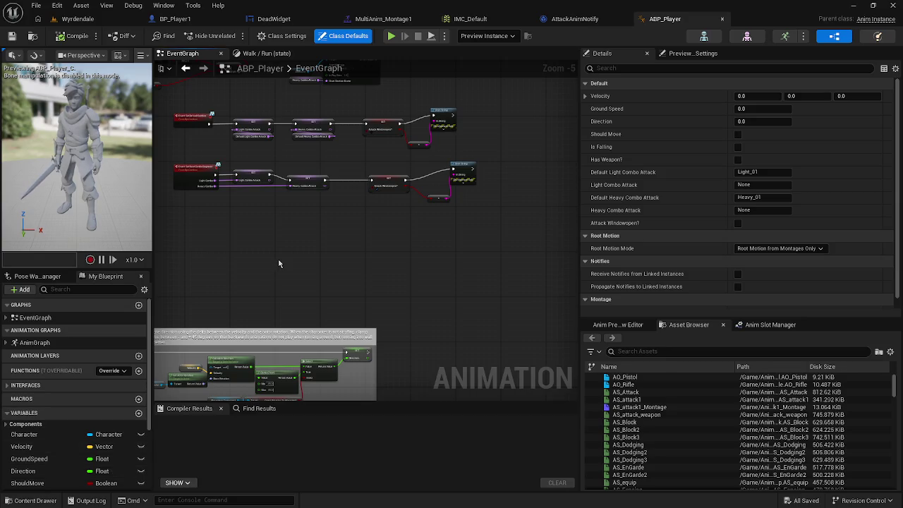
pyautogui.moveTo(282, 258)
pyautogui.mouseDown()
pyautogui.moveTo(386, 327)
pyautogui.moveTo(405, 353)
pyautogui.mouseUp()
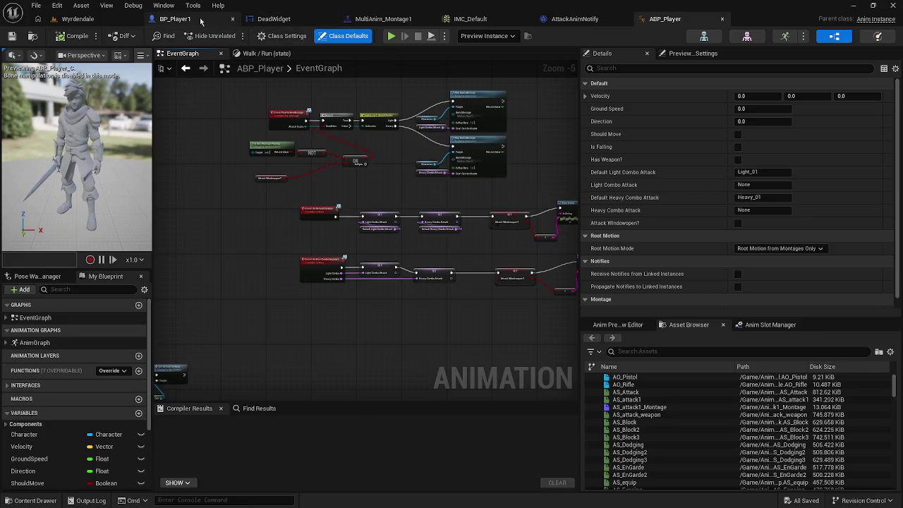
# In BP_Player1, add a Branch driven by the Is Attacking variable beside the weapon Branch
pyautogui.click(175, 18)
pyautogui.scroll(-3, 332, 192)
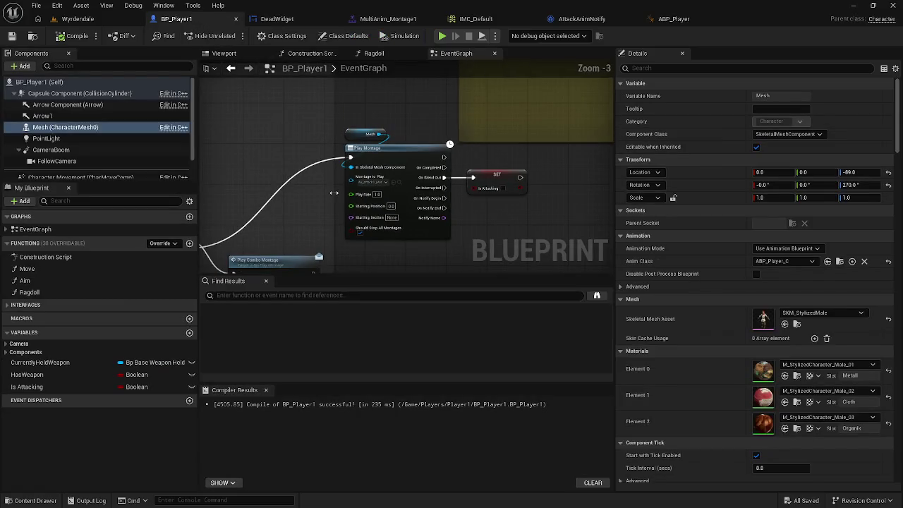
pyautogui.moveTo(328, 196); pyautogui.dragTo(480, 193)
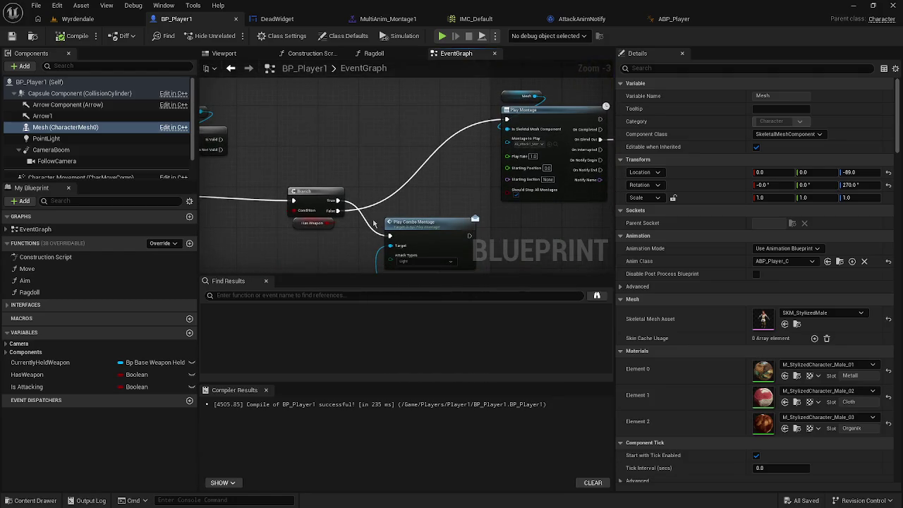
pyautogui.moveTo(402, 211); pyautogui.dragTo(333, 212)
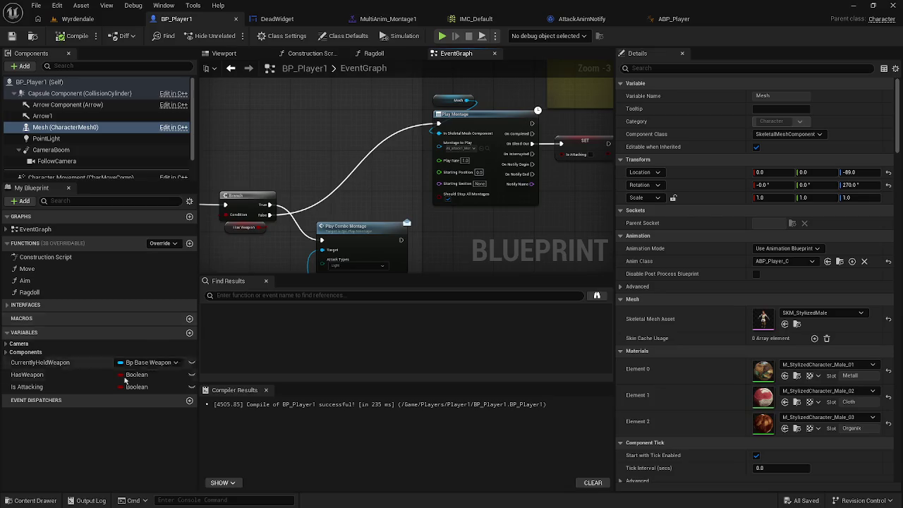
pyautogui.moveTo(141, 387)
pyautogui.mouseDown()
pyautogui.moveTo(317, 156)
pyautogui.moveTo(324, 125)
pyautogui.moveTo(363, 138)
pyautogui.moveTo(366, 131)
pyautogui.mouseUp()
pyautogui.press('Escape')
pyautogui.write('branch')
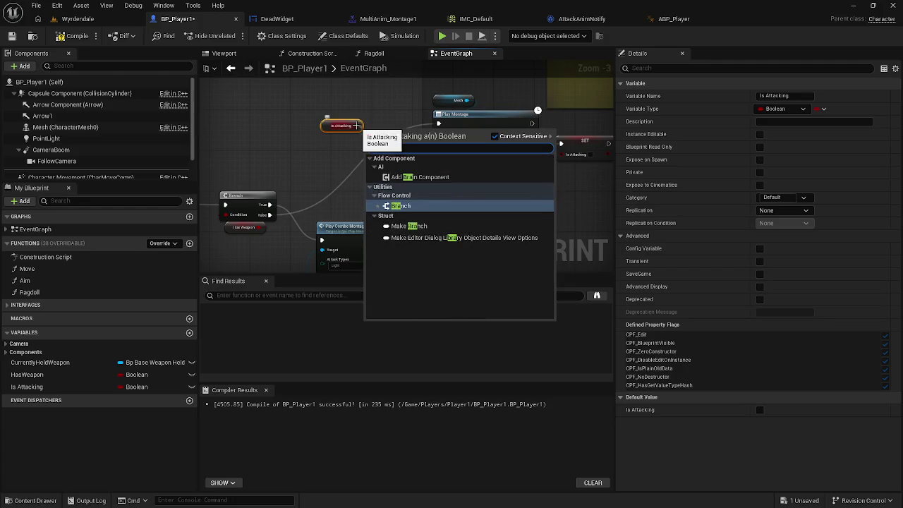
pyautogui.press('Return')
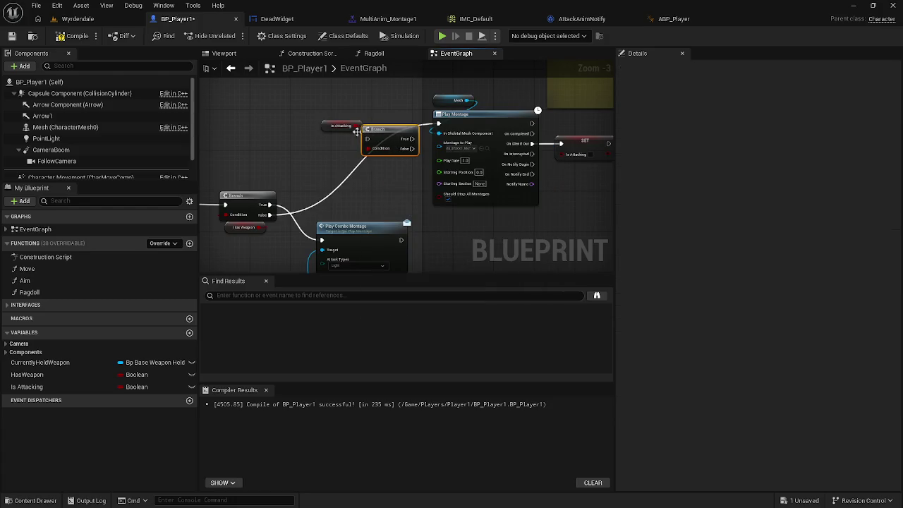
# Route the first Branch's output into the Is Attacking Branch, position the getter, and compile
pyautogui.click(331, 127)
pyautogui.moveTo(332, 127); pyautogui.dragTo(307, 132)
pyautogui.moveTo(364, 139)
pyautogui.mouseDown()
pyautogui.moveTo(300, 227)
pyautogui.moveTo(381, 132)
pyautogui.moveTo(329, 156)
pyautogui.moveTo(439, 124)
pyautogui.mouseUp()
pyautogui.moveTo(311, 133); pyautogui.dragTo(326, 146)
pyautogui.click(74, 35)
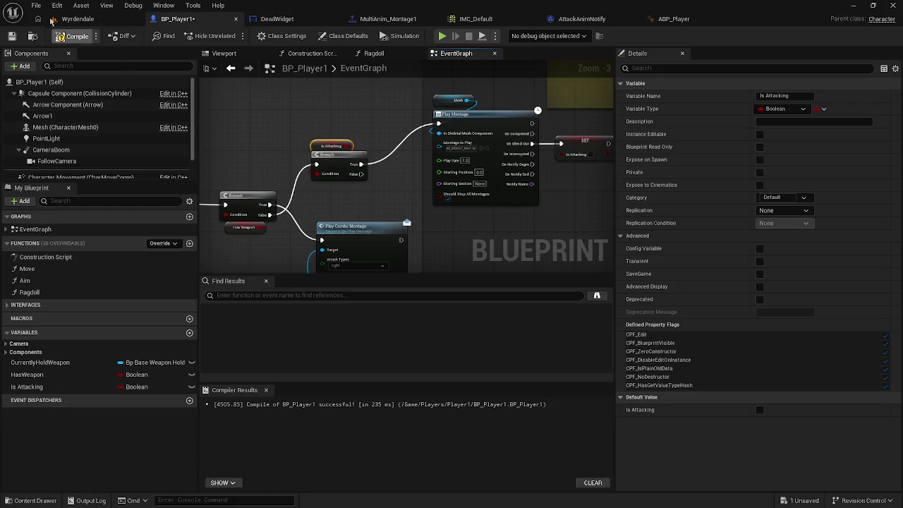
pyautogui.click(36, 5)
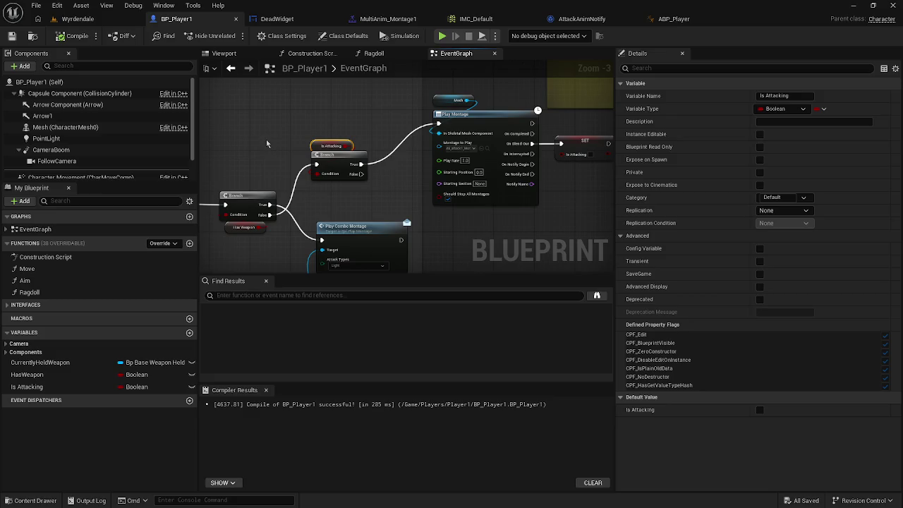
pyautogui.moveTo(372, 104); pyautogui.dragTo(305, 106)
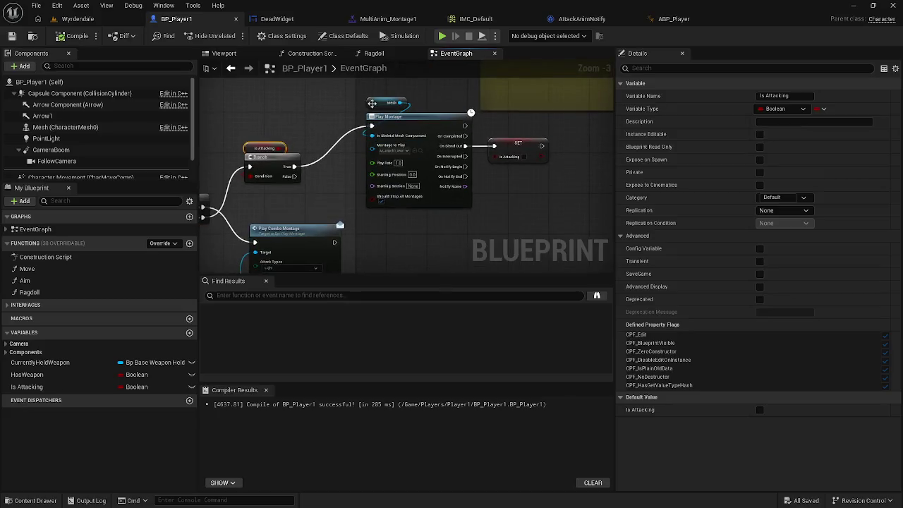
# Rearrange the Play Montage nodes and connect the Is Attacking Branch's False output to Play Combo Montage
pyautogui.moveTo(370, 98); pyautogui.dragTo(476, 211)
pyautogui.moveTo(403, 121); pyautogui.dragTo(395, 161)
pyautogui.moveTo(514, 151)
pyautogui.mouseDown()
pyautogui.moveTo(524, 172)
pyautogui.moveTo(522, 187)
pyautogui.moveTo(513, 186)
pyautogui.moveTo(574, 171)
pyautogui.mouseUp()
pyautogui.moveTo(372, 170); pyautogui.dragTo(378, 128)
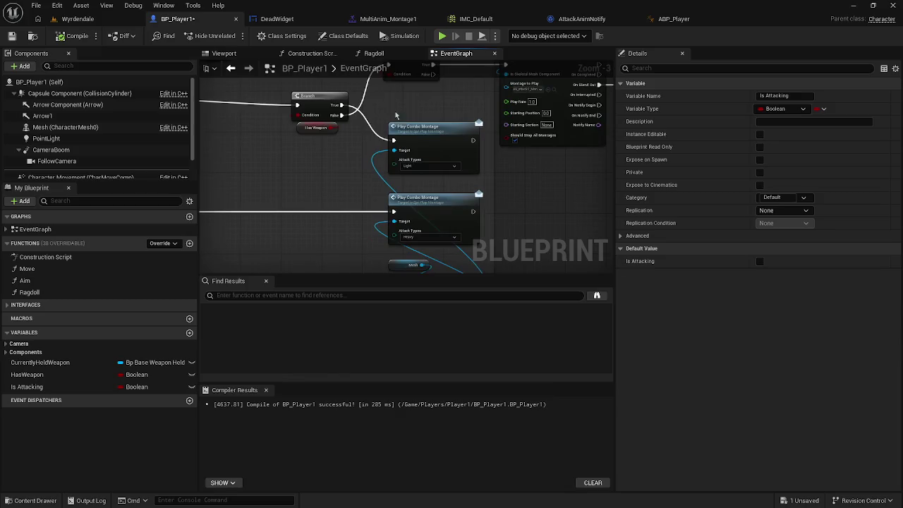
pyautogui.moveTo(424, 249)
pyautogui.mouseDown()
pyautogui.moveTo(427, 210)
pyautogui.moveTo(403, 186)
pyautogui.moveTo(350, 185)
pyautogui.moveTo(346, 223)
pyautogui.mouseUp()
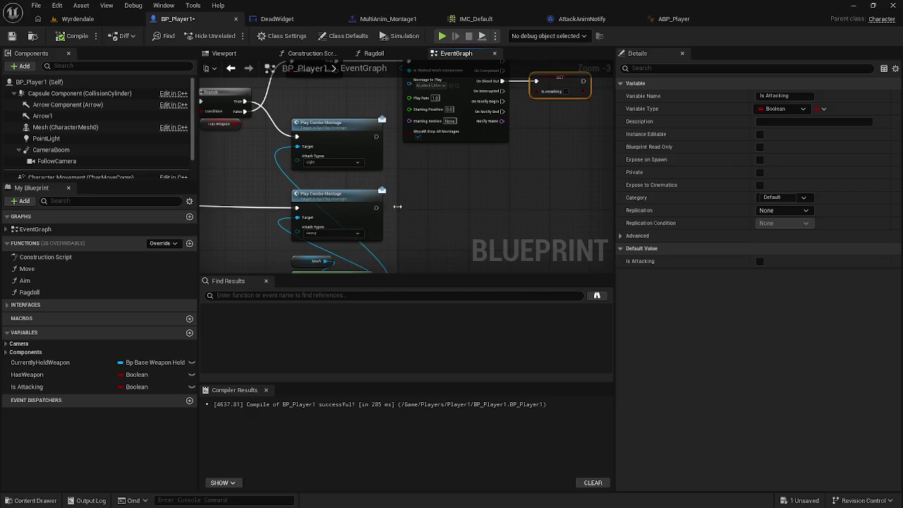
pyautogui.moveTo(398, 207)
pyautogui.mouseDown()
pyautogui.moveTo(477, 262)
pyautogui.moveTo(468, 273)
pyautogui.mouseUp()
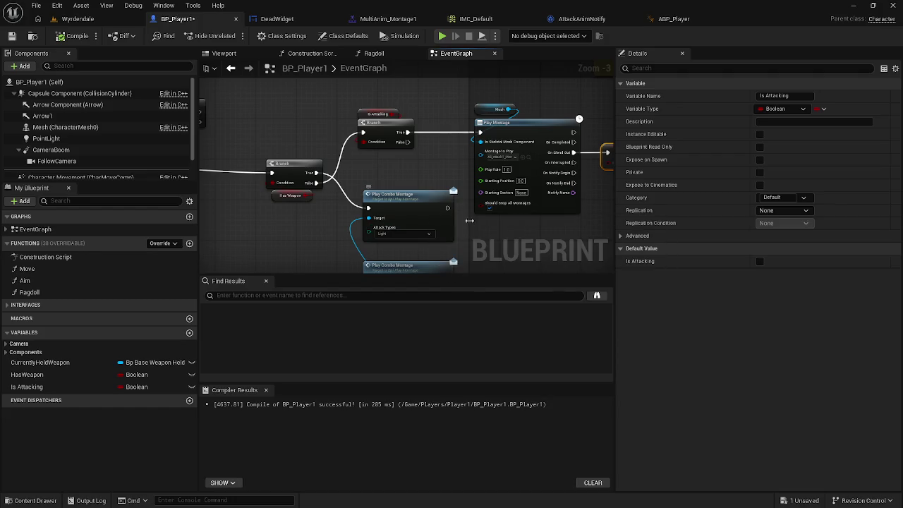
pyautogui.moveTo(514, 240); pyautogui.dragTo(477, 243)
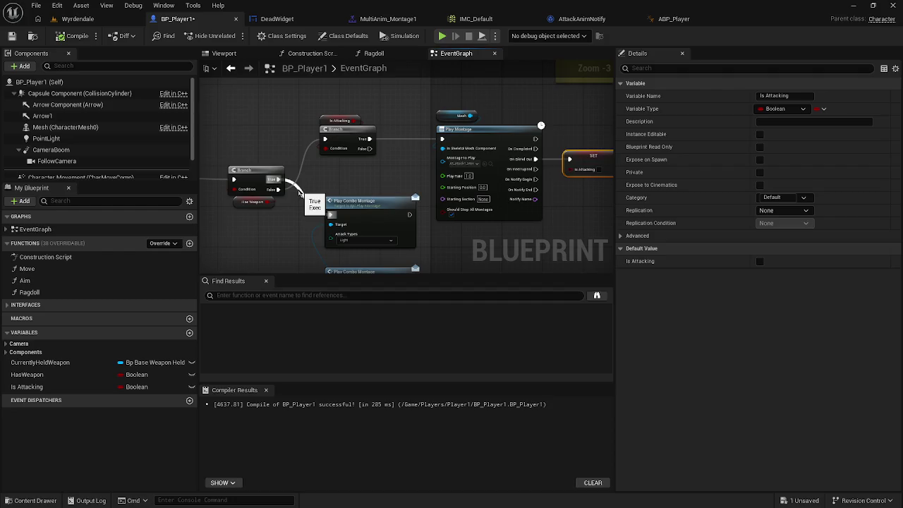
pyautogui.moveTo(299, 192); pyautogui.dragTo(329, 214)
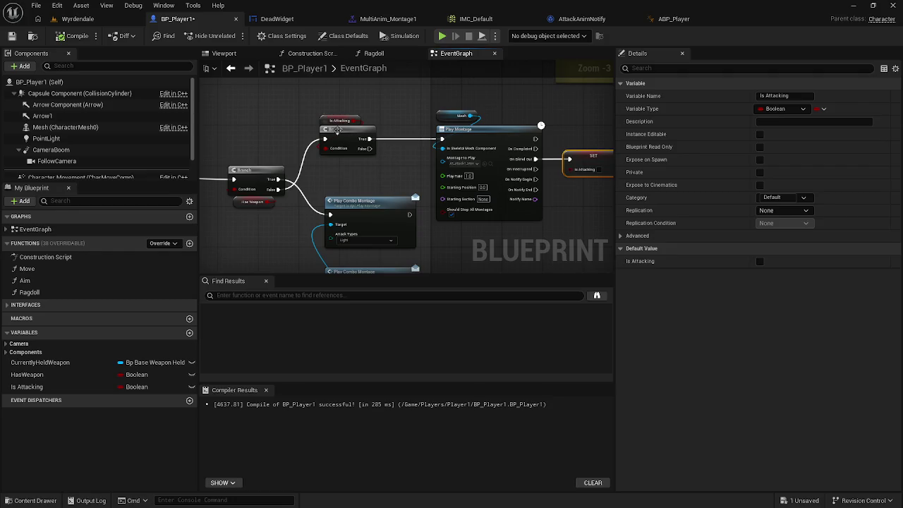
# Add a duplicated SET Is Attacking (true) between the Branch's True output and Play Montage, then compile
pyautogui.moveTo(342, 134); pyautogui.dragTo(315, 134)
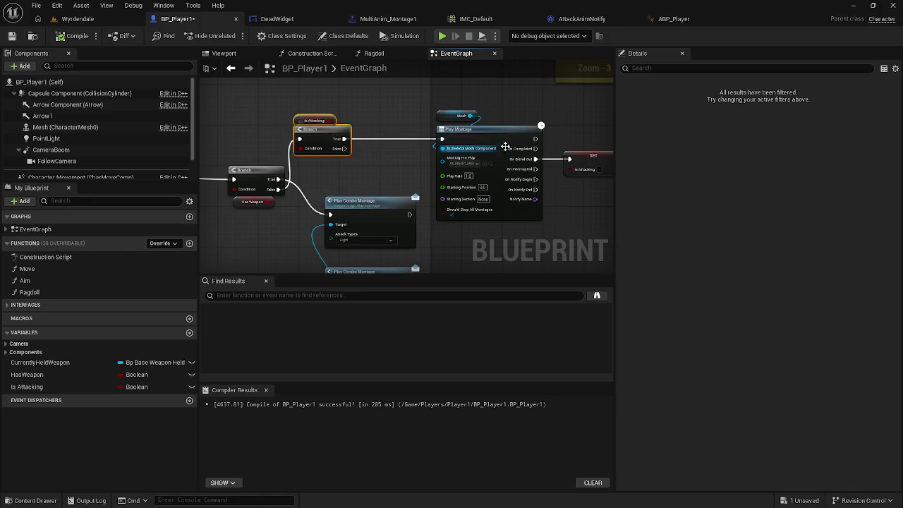
pyautogui.click(598, 157)
pyautogui.hotkey('ctrl', 'v')
pyautogui.moveTo(419, 123); pyautogui.dragTo(442, 139)
pyautogui.click(401, 137)
pyautogui.moveTo(371, 123); pyautogui.dragTo(345, 138)
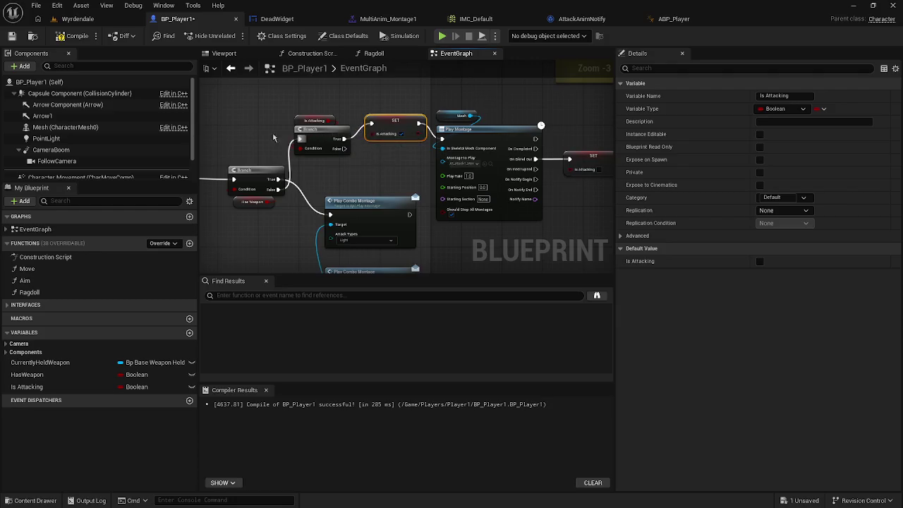
pyautogui.click(74, 36)
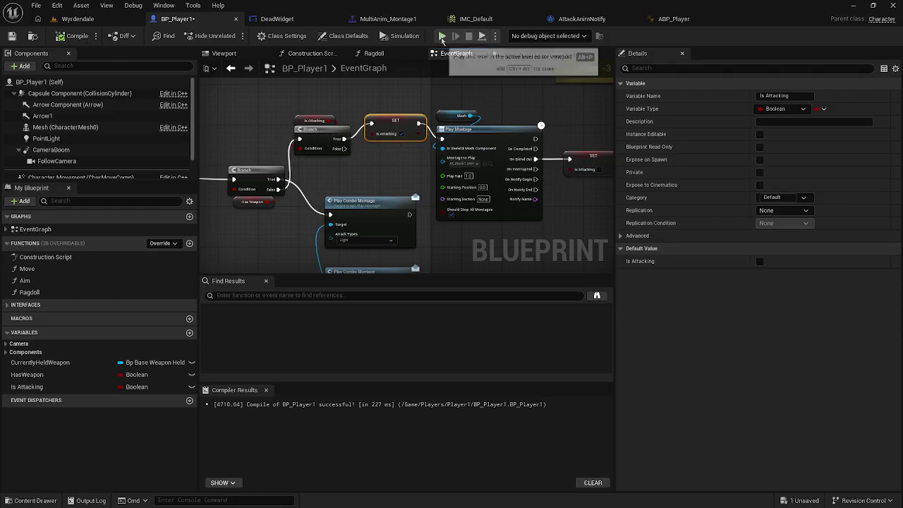
# Run and stop a quick play-test, then recompile BP_Player1
pyautogui.hotkey('alt', 'p')
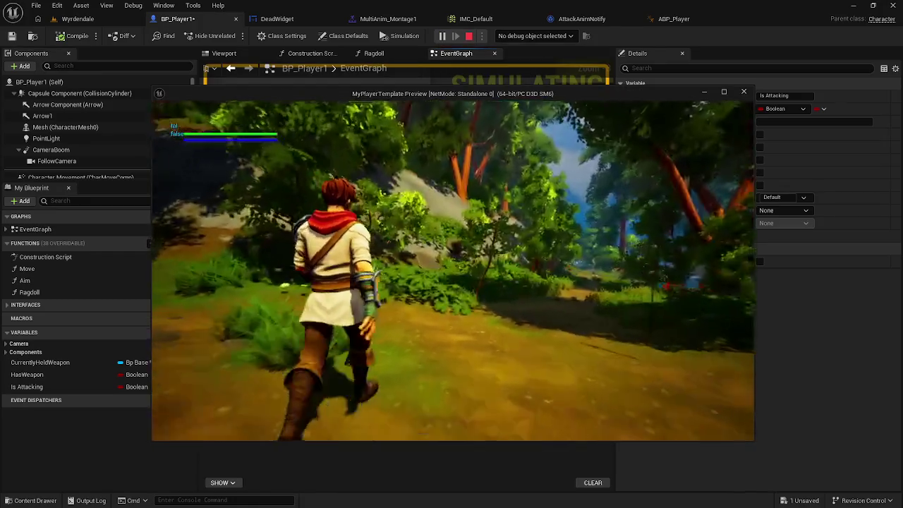
pyautogui.press('Escape')
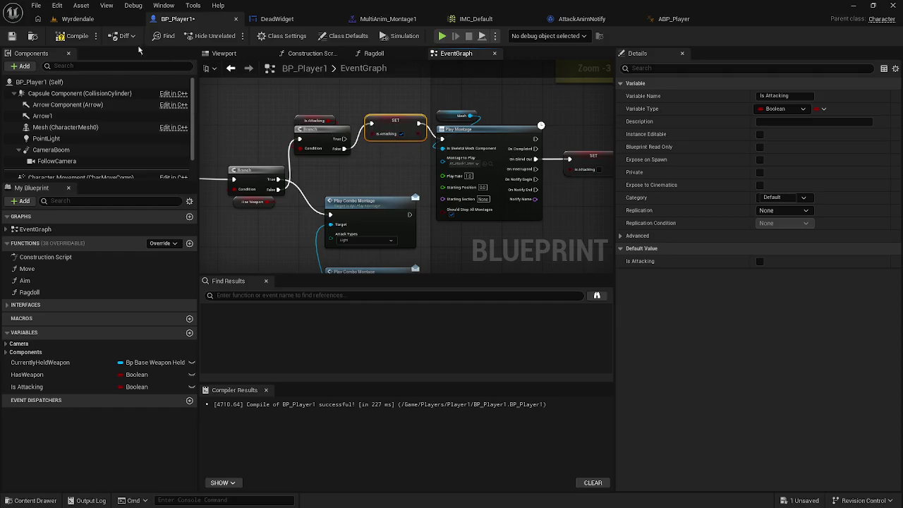
pyautogui.click(62, 35)
# Play-test again, running the character through the level and swinging the sword
pyautogui.hotkey('alt', 'p')
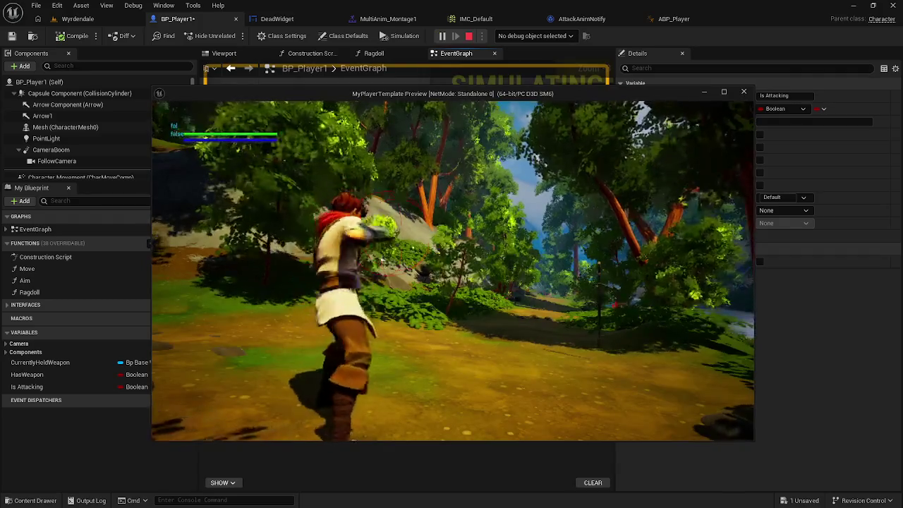
pyautogui.press('w')
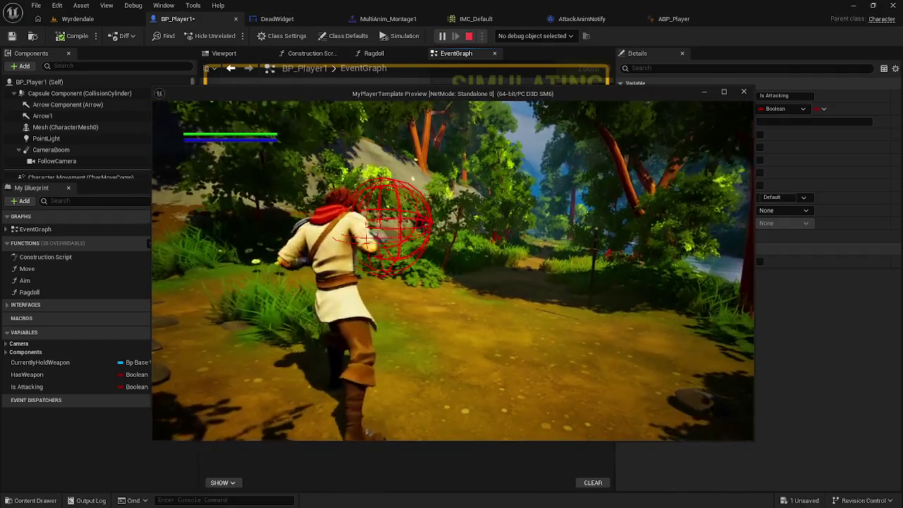
pyautogui.press('w')
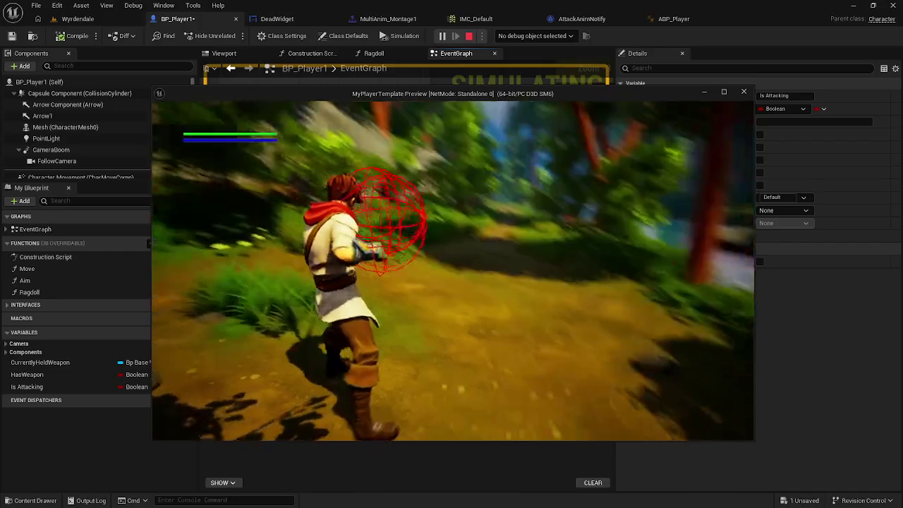
pyautogui.press('w')
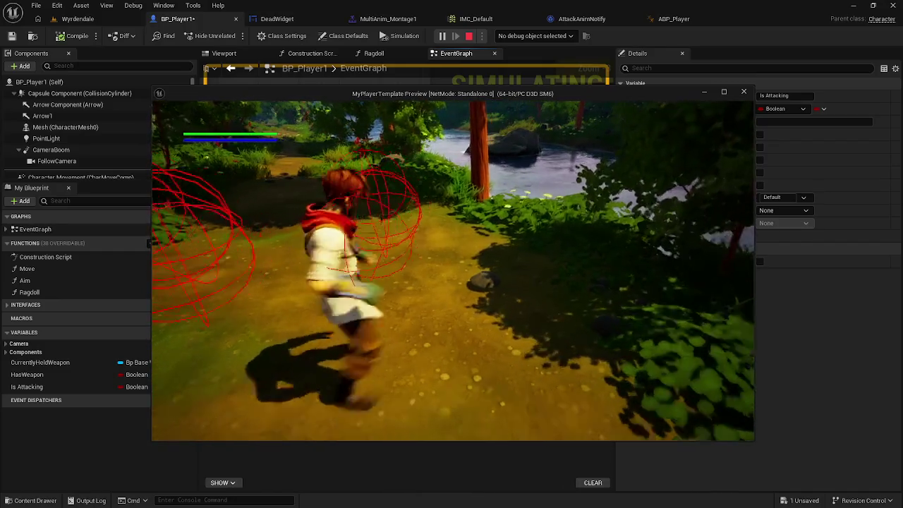
pyautogui.click(453, 270)
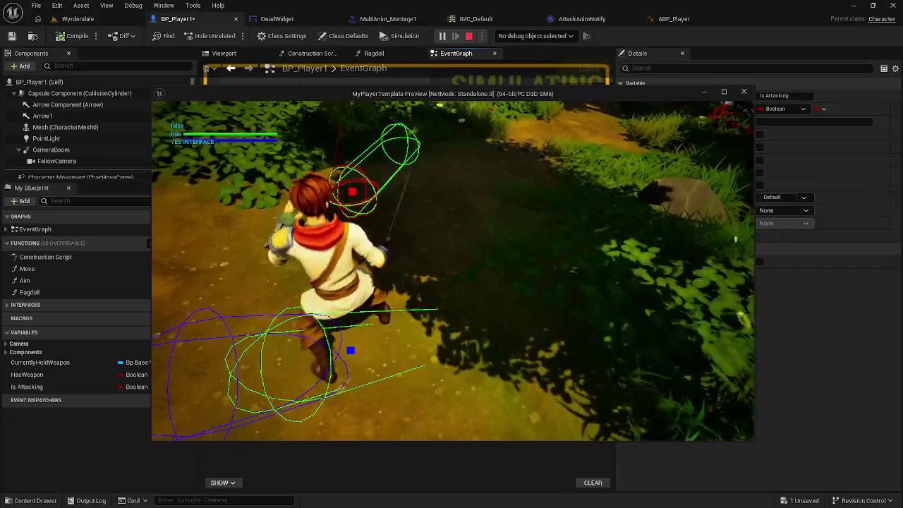
pyautogui.press('w')
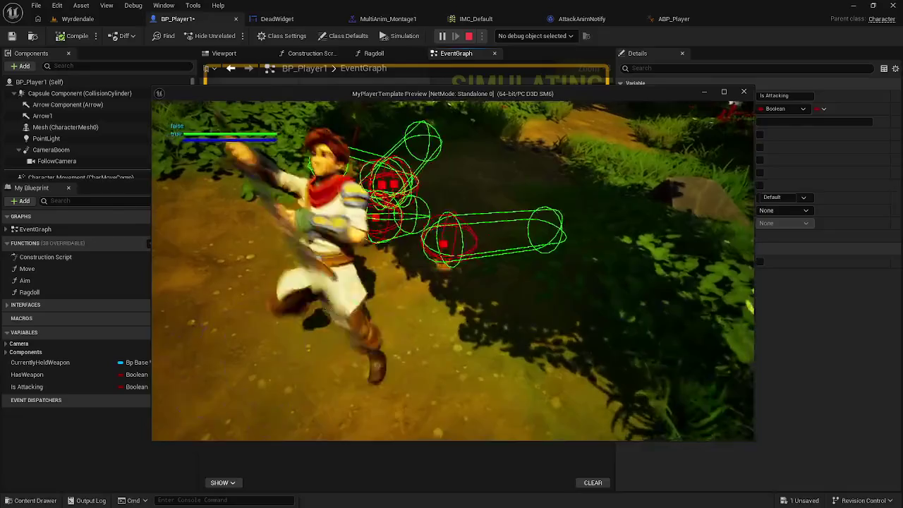
pyautogui.press('Escape')
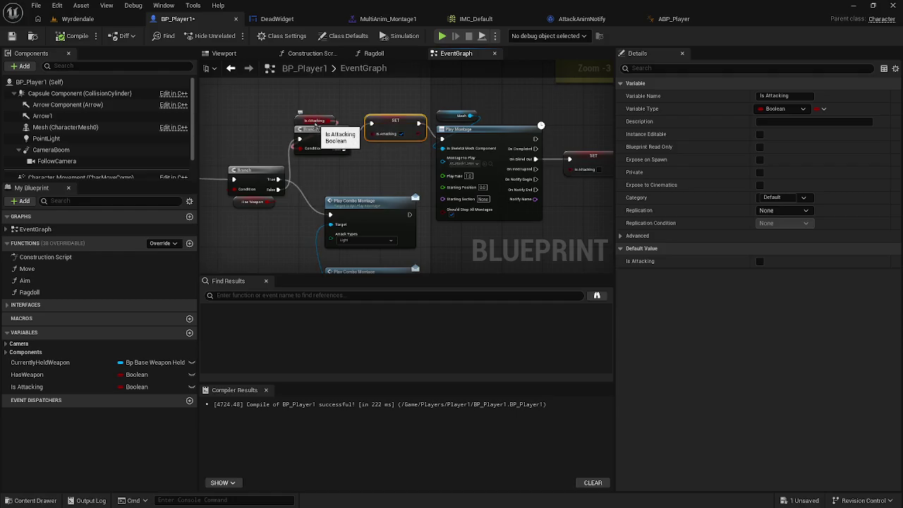
# Select the attack chain nodes and move them up in line with Play Montage
pyautogui.scroll(1, 316, 179)
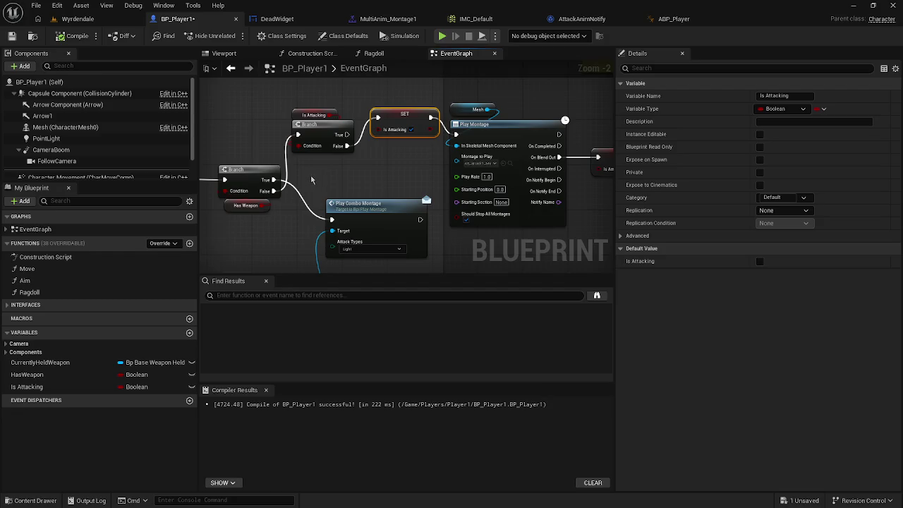
pyautogui.moveTo(340, 169)
pyautogui.mouseDown()
pyautogui.moveTo(319, 122)
pyautogui.moveTo(322, 150)
pyautogui.moveTo(366, 140)
pyautogui.mouseUp()
pyautogui.scroll(-1, 366, 140)
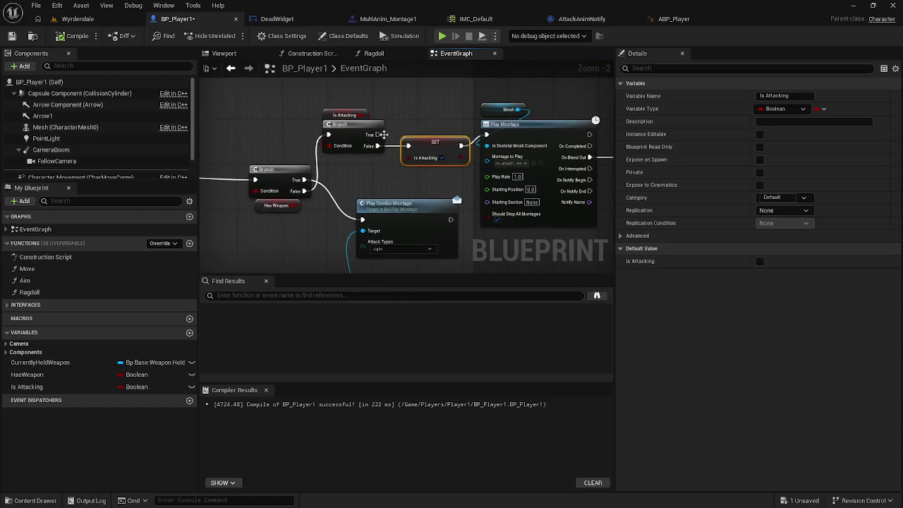
pyautogui.moveTo(341, 96)
pyautogui.mouseDown()
pyautogui.moveTo(463, 165)
pyautogui.moveTo(612, 172)
pyautogui.mouseUp()
pyautogui.moveTo(483, 212); pyautogui.dragTo(474, 167)
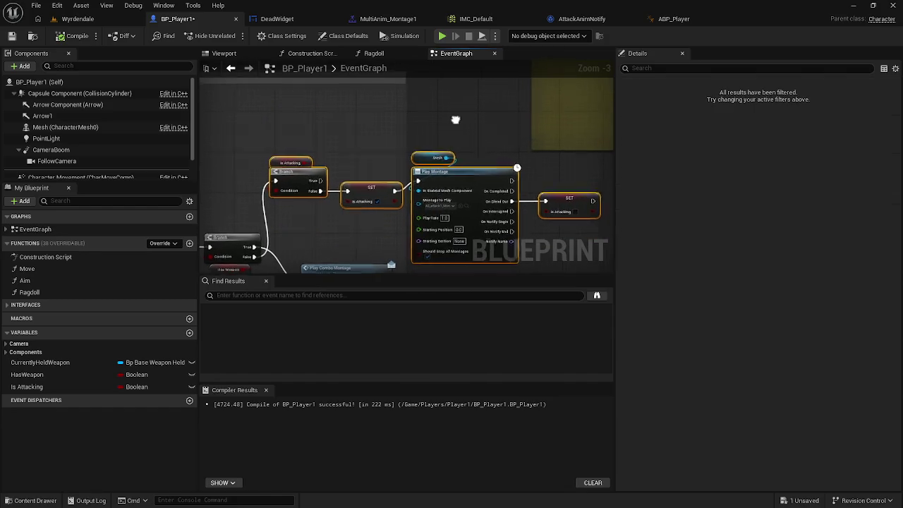
# Widen the comment box to the right around the attack chain
pyautogui.scroll(-3, 416, 129)
pyautogui.moveTo(417, 129); pyautogui.dragTo(418, 203)
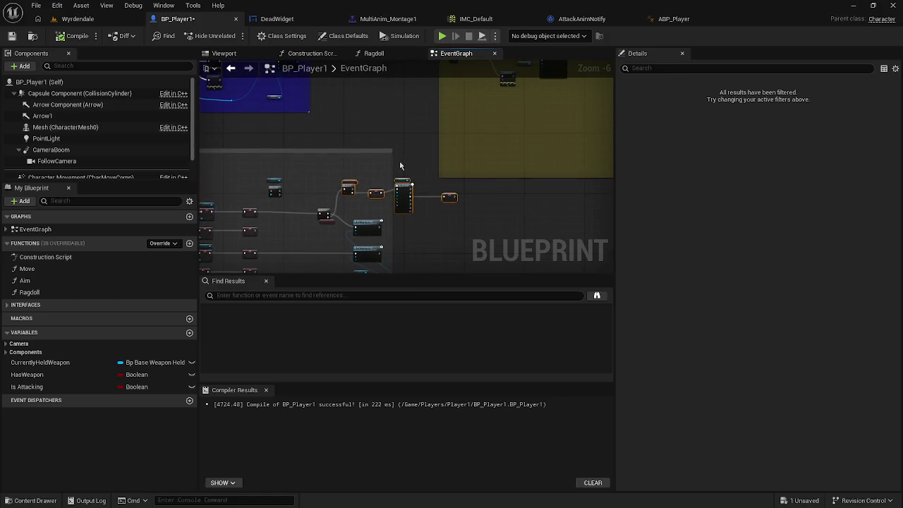
pyautogui.moveTo(393, 156)
pyautogui.mouseDown()
pyautogui.moveTo(471, 160)
pyautogui.moveTo(433, 169)
pyautogui.moveTo(435, 185)
pyautogui.moveTo(610, 135)
pyautogui.mouseUp()
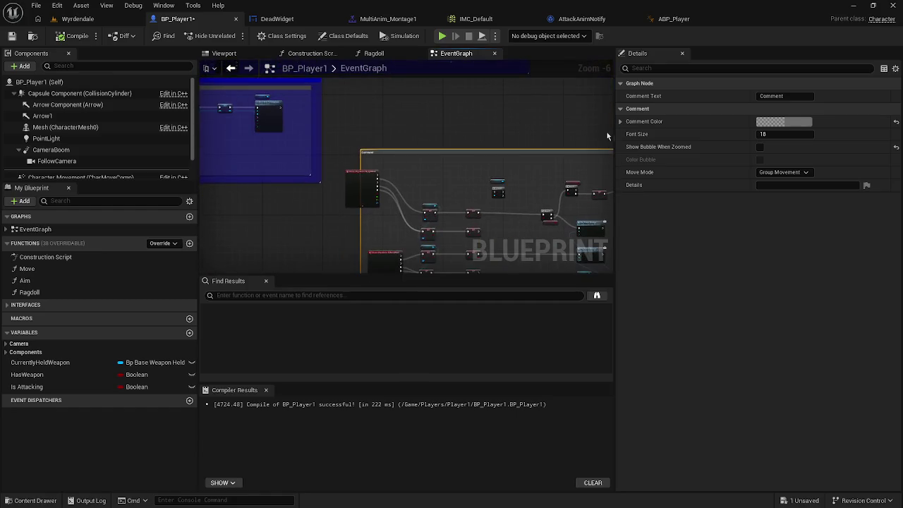
# Widen the attack comment box to the left and set its colour to dark red
pyautogui.moveTo(361, 162)
pyautogui.mouseDown()
pyautogui.moveTo(339, 158)
pyautogui.moveTo(344, 152)
pyautogui.mouseUp()
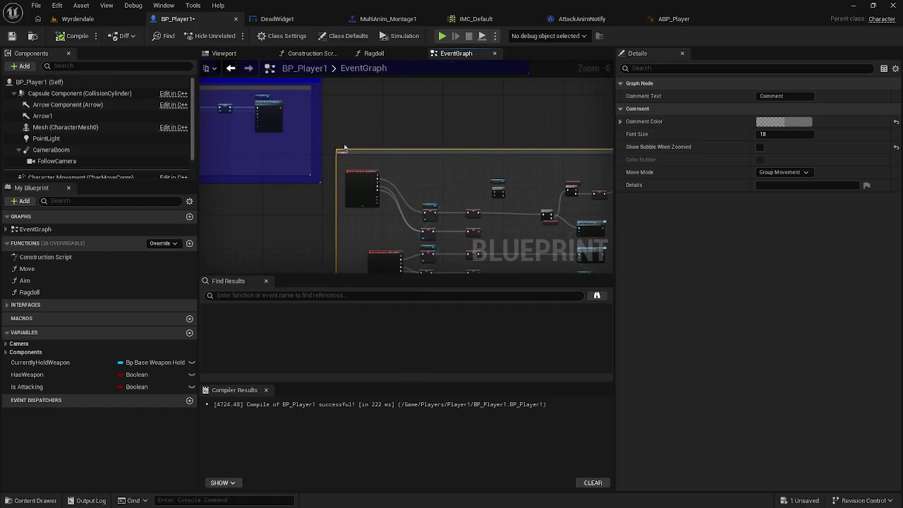
pyautogui.click(806, 123)
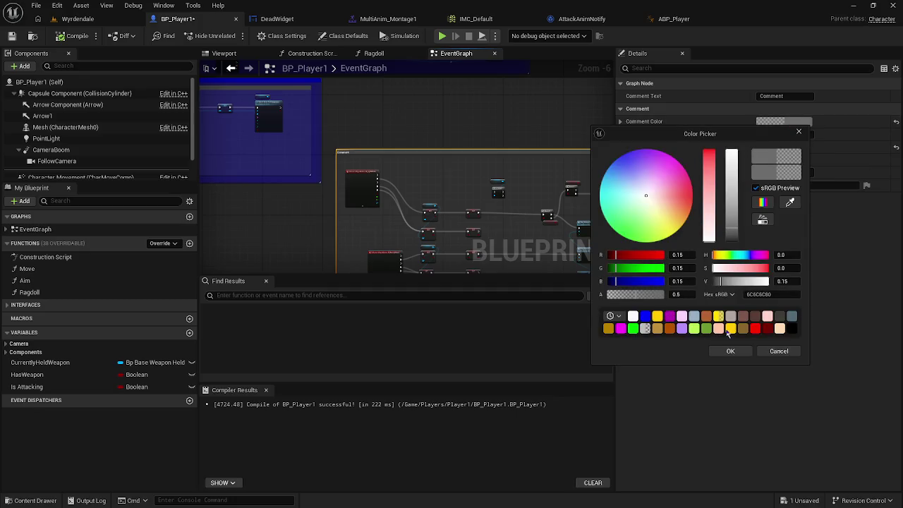
pyautogui.click(767, 330)
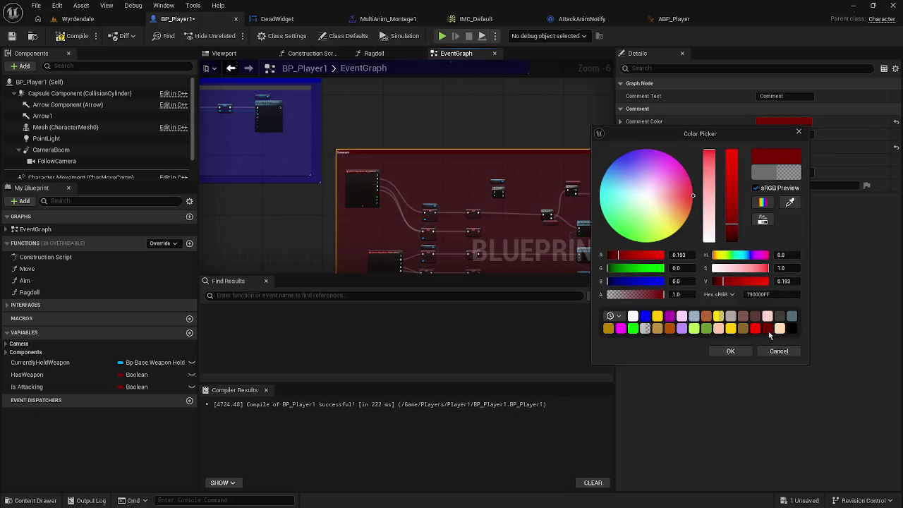
pyautogui.click(730, 351)
# Delete the weapon physics nodes from the event graph
pyautogui.scroll(-5, 445, 174)
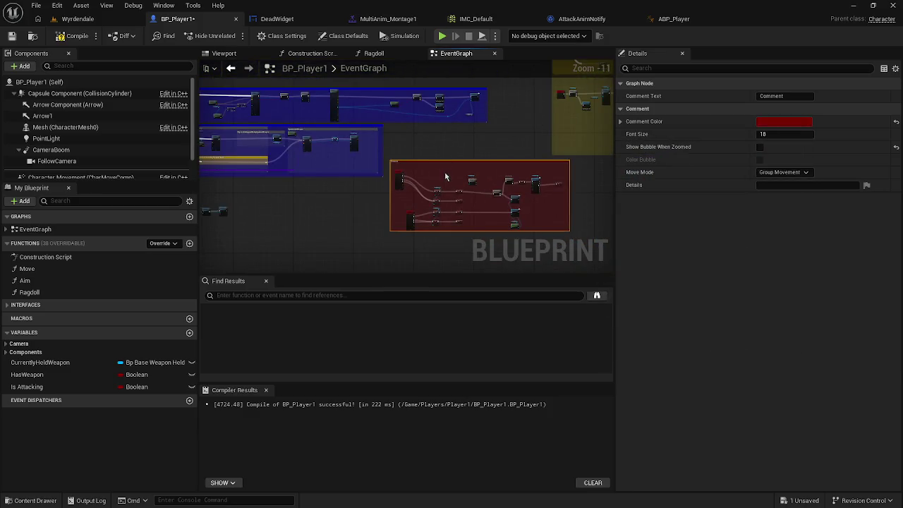
pyautogui.moveTo(432, 180)
pyautogui.mouseDown()
pyautogui.moveTo(330, 206)
pyautogui.moveTo(403, 184)
pyautogui.moveTo(423, 187)
pyautogui.mouseUp()
pyautogui.scroll(12, 305, 221)
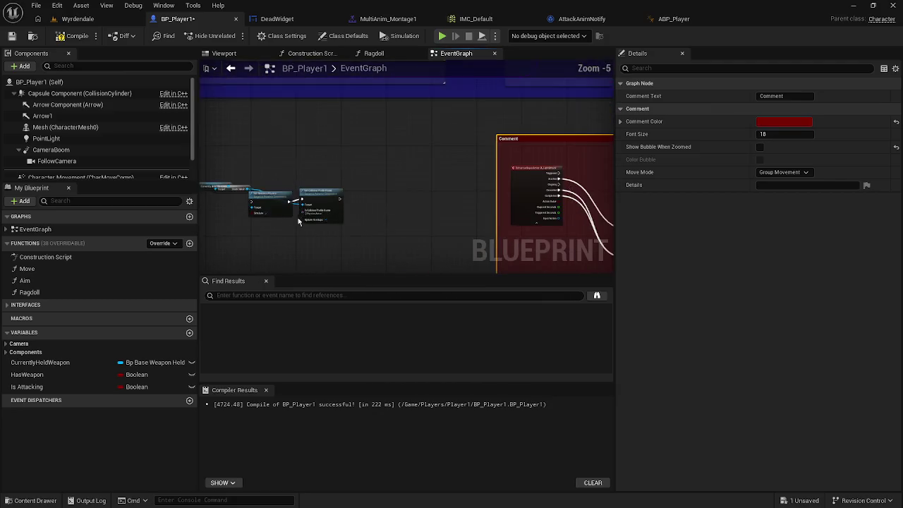
pyautogui.moveTo(344, 233); pyautogui.dragTo(517, 235)
pyautogui.moveTo(286, 109); pyautogui.dragTo(578, 244)
pyautogui.press('Delete')
# Move the Self node up beside the Interact node's Interactor input
pyautogui.scroll(-2, 543, 229)
pyautogui.scroll(-3, 522, 205)
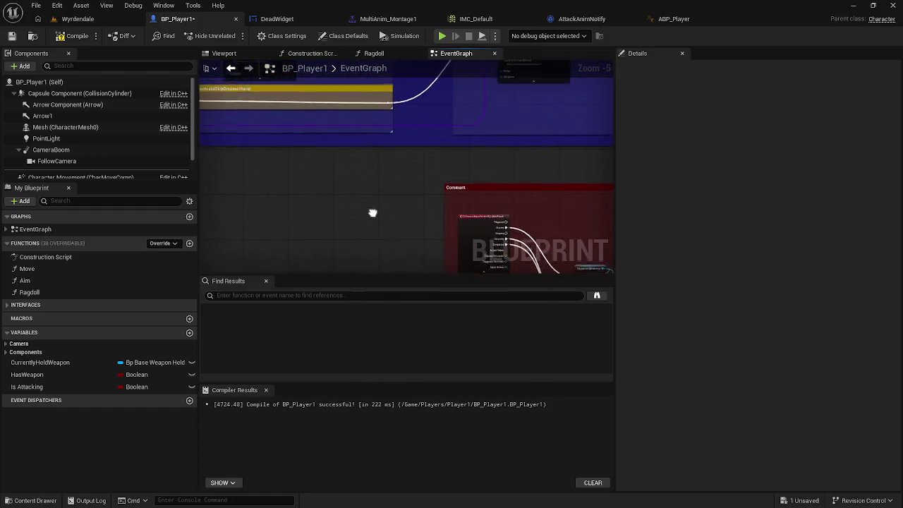
pyautogui.moveTo(373, 211); pyautogui.dragTo(371, 223)
pyautogui.scroll(-3, 325, 231)
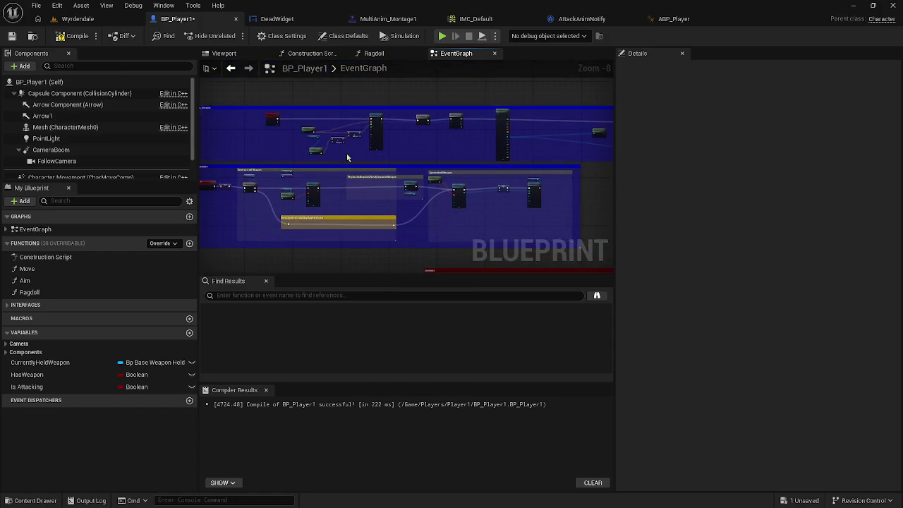
pyautogui.scroll(6, 385, 183)
pyautogui.scroll(-3, 385, 183)
pyautogui.scroll(3, 422, 200)
pyautogui.moveTo(422, 199)
pyautogui.mouseDown()
pyautogui.moveTo(287, 179)
pyautogui.moveTo(282, 169)
pyautogui.mouseUp()
pyautogui.moveTo(397, 243)
pyautogui.mouseDown()
pyautogui.moveTo(439, 182)
pyautogui.moveTo(426, 171)
pyautogui.mouseUp()
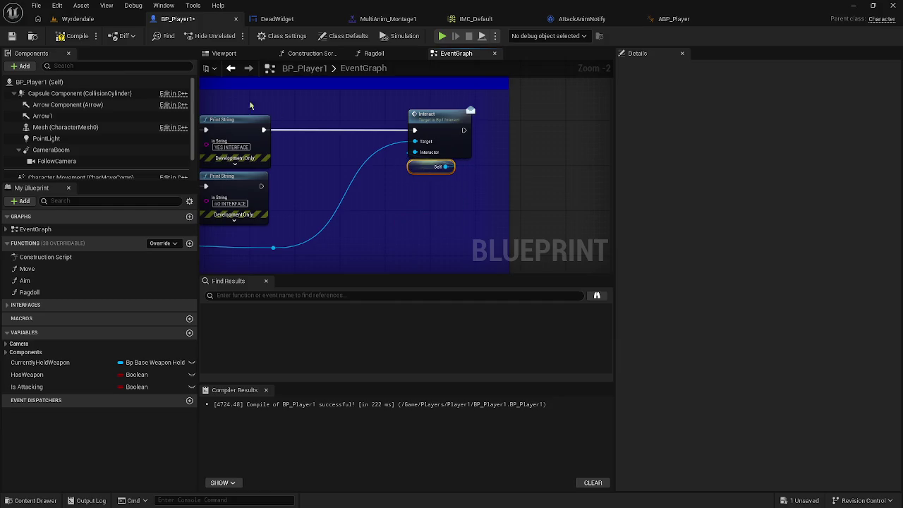
# Compile BP_Player1, save all assets, and return to the Wyrdendale level
pyautogui.click(75, 35)
pyautogui.click(36, 5)
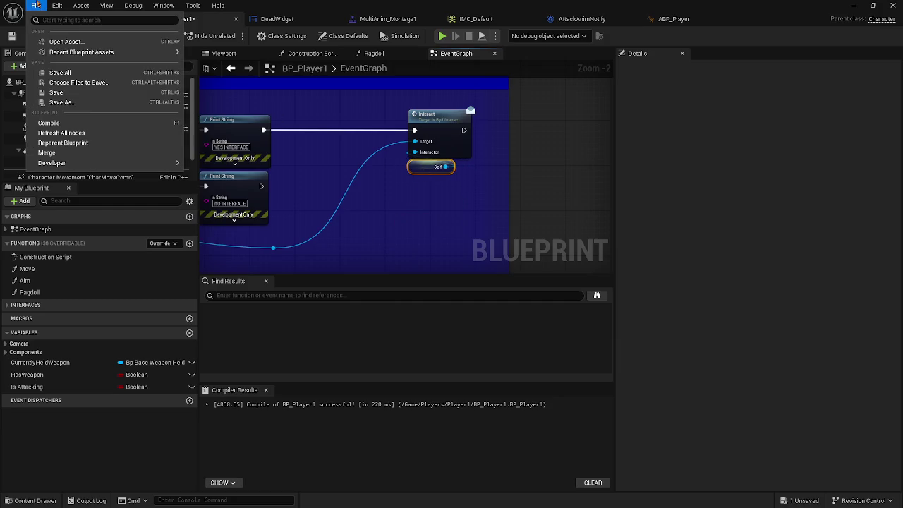
pyautogui.click(65, 73)
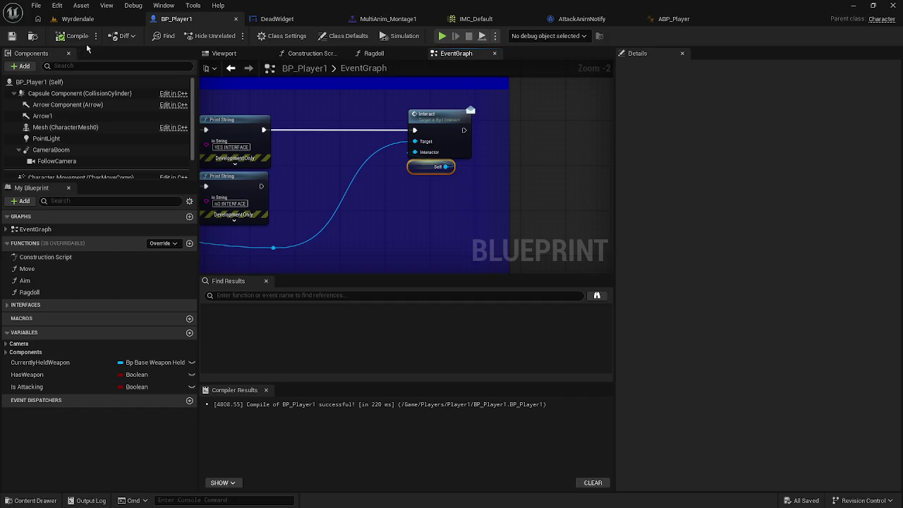
pyautogui.click(68, 19)
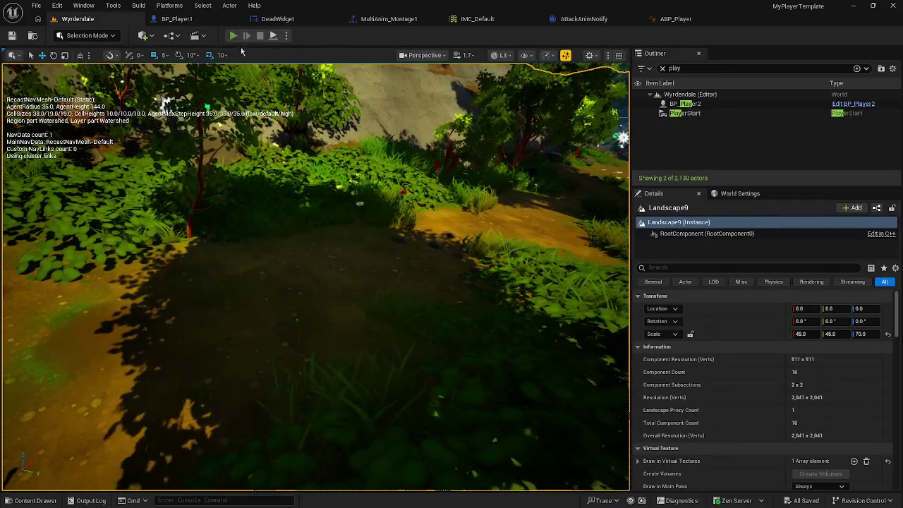
# Play-test Wyrdendale, running along the forest path and attacking twice with the sword
pyautogui.hotkey('alt', 'p')
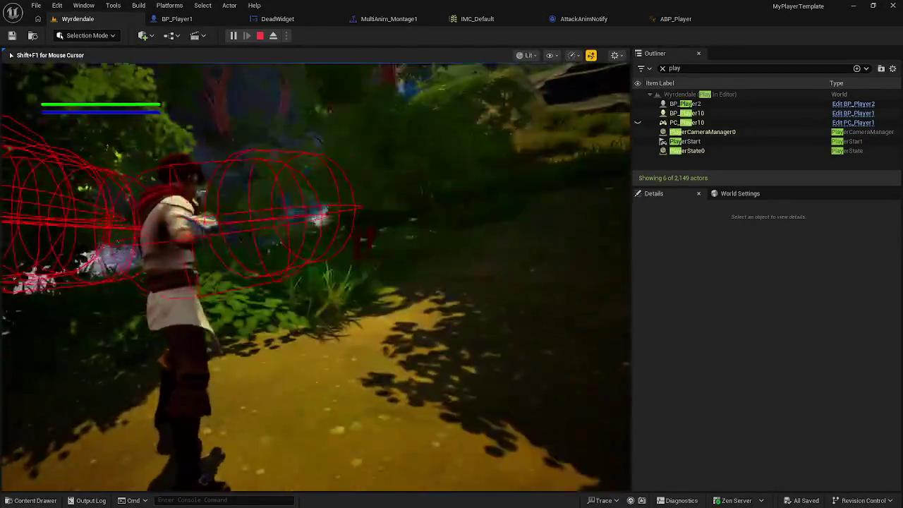
pyautogui.press('w')
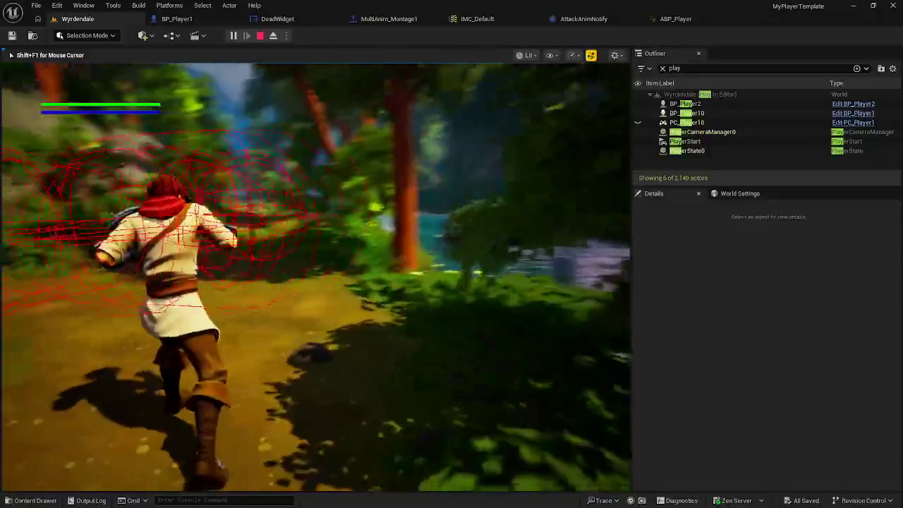
pyautogui.press('w')
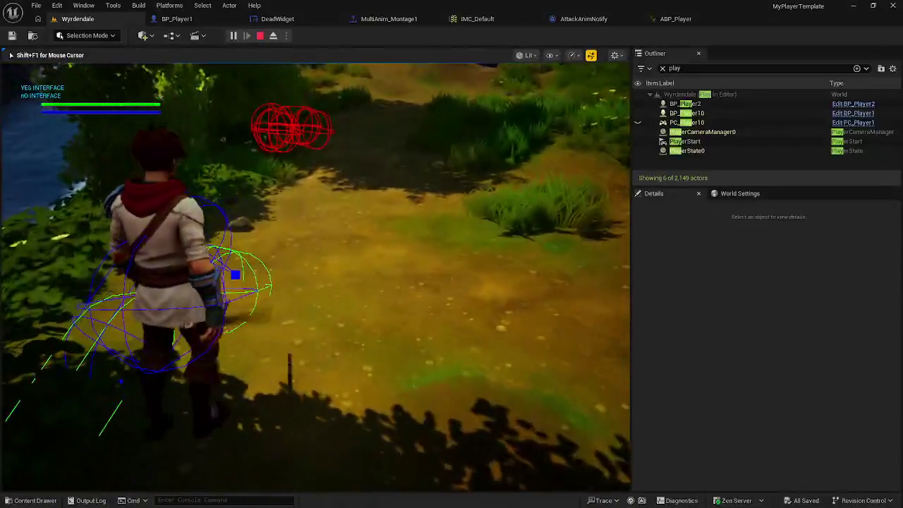
pyautogui.click(315, 277)
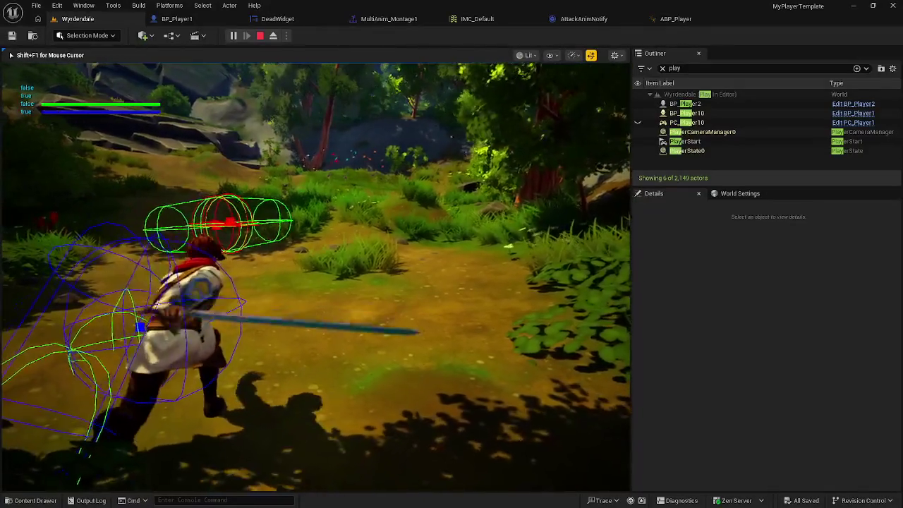
pyautogui.click(315, 277)
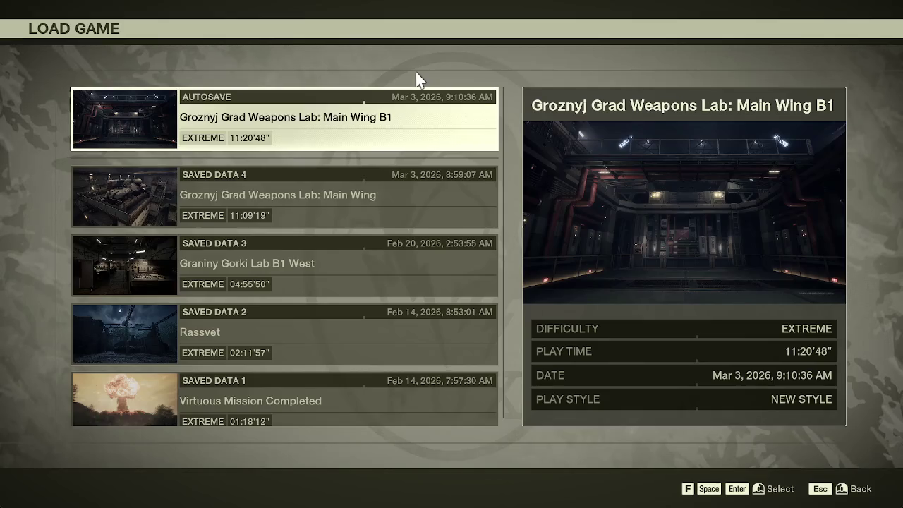
# Choose the most recent Groznyj Grad Main Wing B1 autosave to load
pyautogui.click(411, 114)
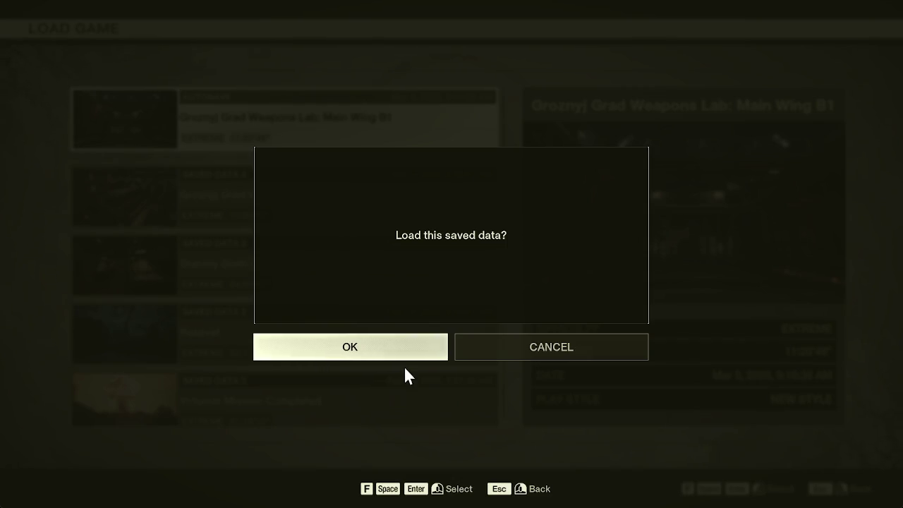
# Load the Main Wing B1 autosave and switch Snake to the +25 camouflage
pyautogui.click(396, 357)
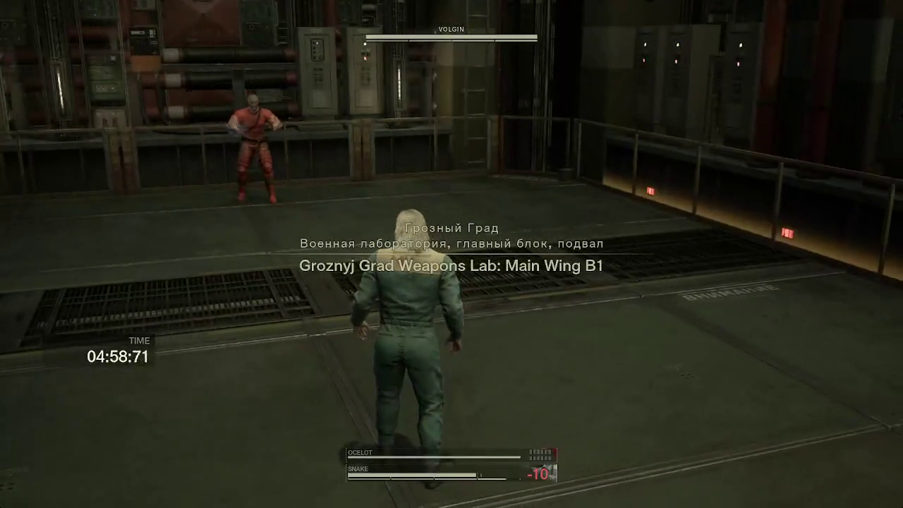
pyautogui.press('w')
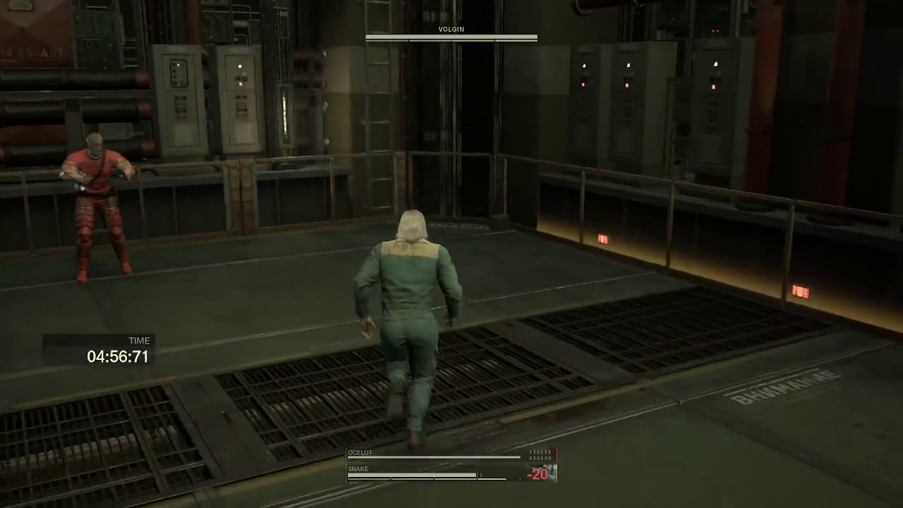
pyautogui.press('c')
pyautogui.click(712, 310)
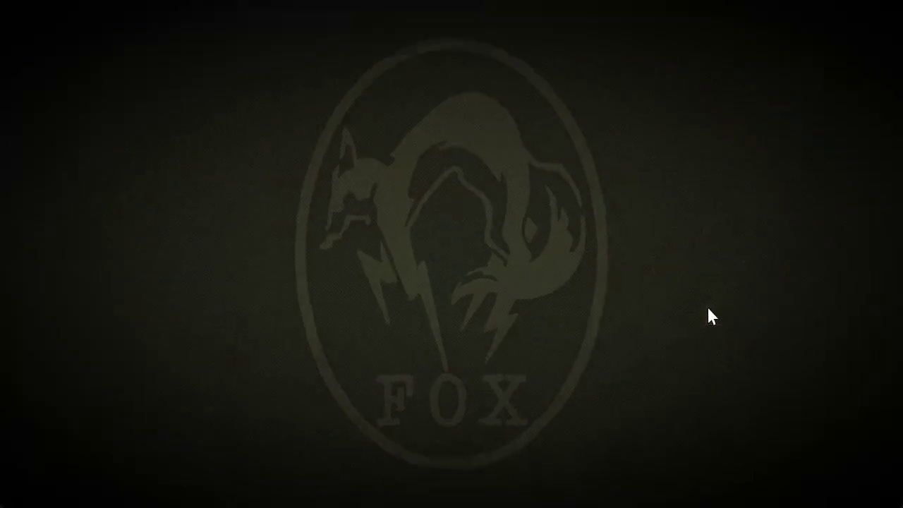
# Fight Volgin by dive-rolling, grabbing him in close combat, shooting, and running along the railing
pyautogui.press('w')
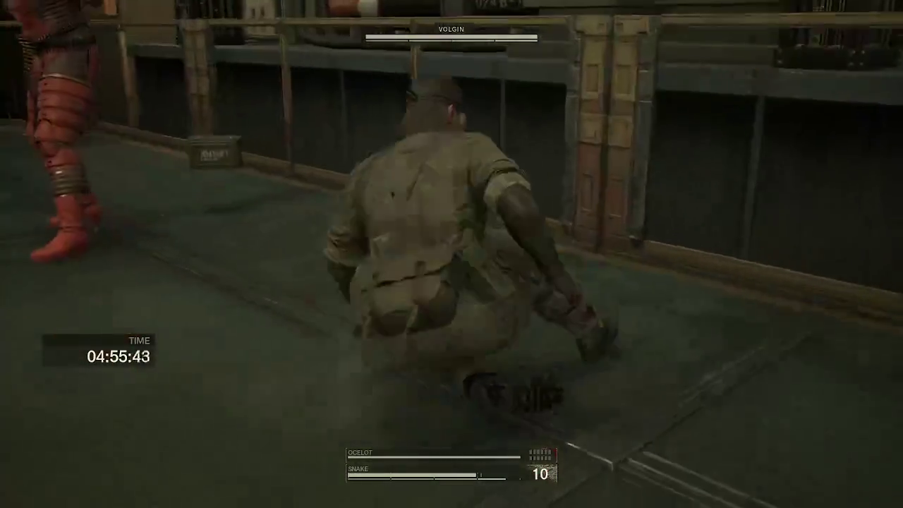
pyautogui.press('space')
pyautogui.press('w')
pyautogui.press('e')
pyautogui.press('e')
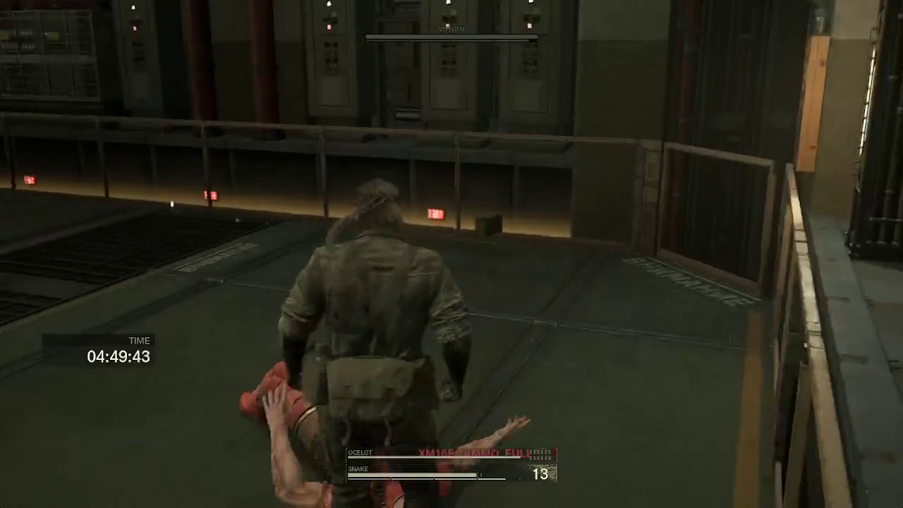
pyautogui.press('w')
pyautogui.press('w')
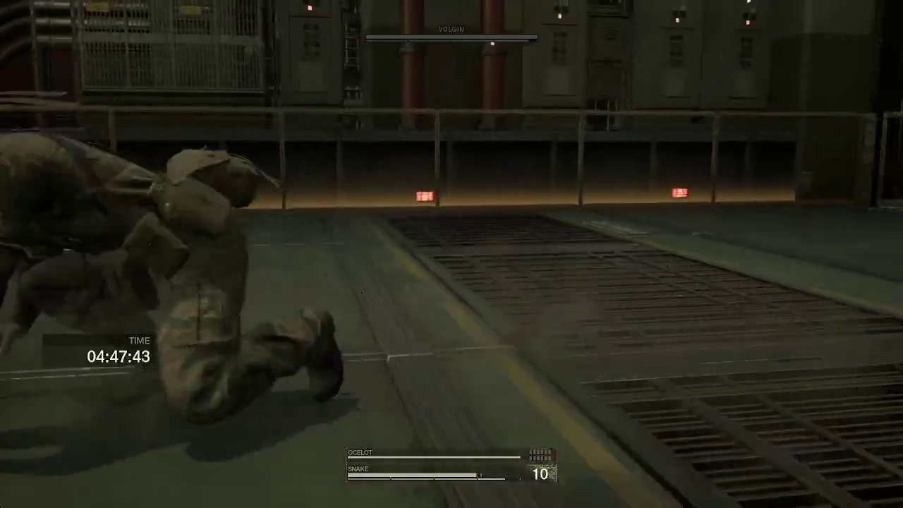
pyautogui.press('w')
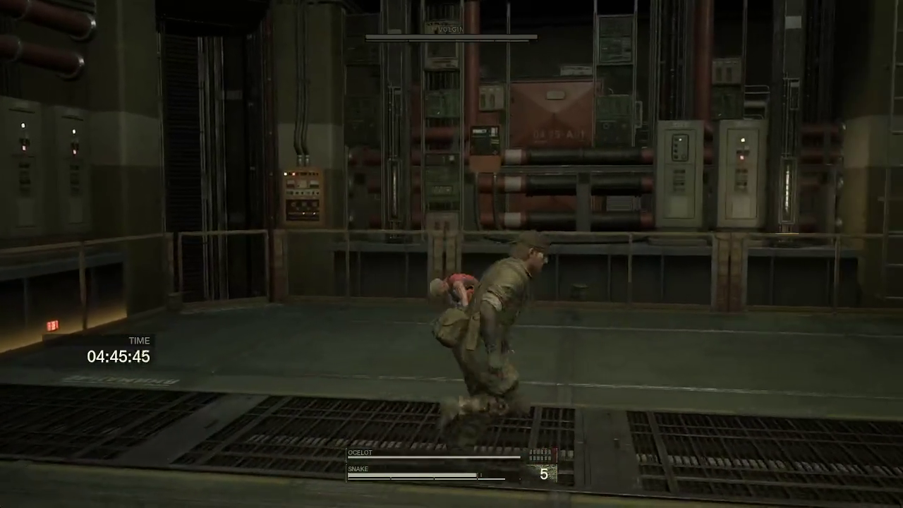
pyautogui.press('w')
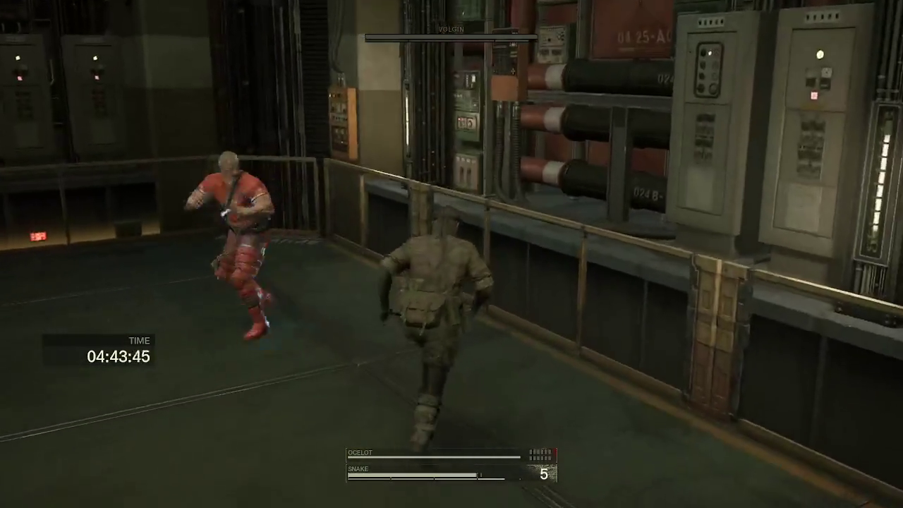
pyautogui.press('w')
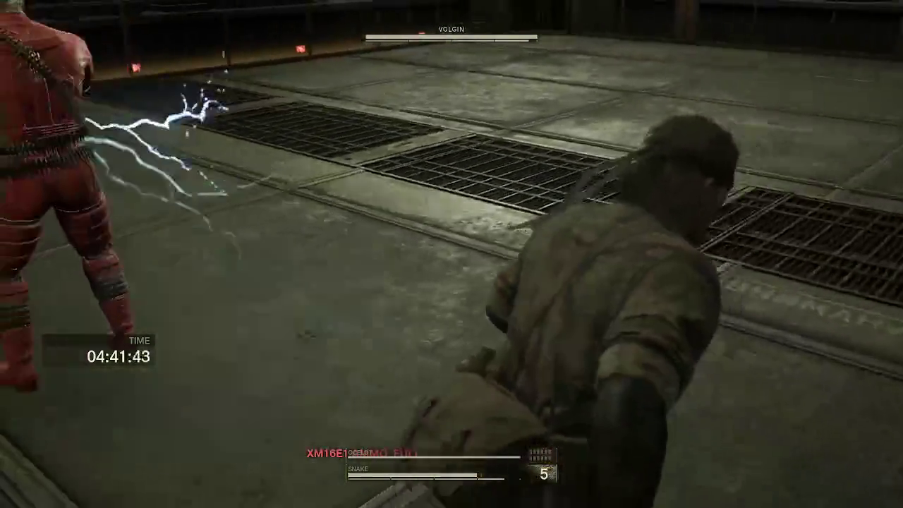